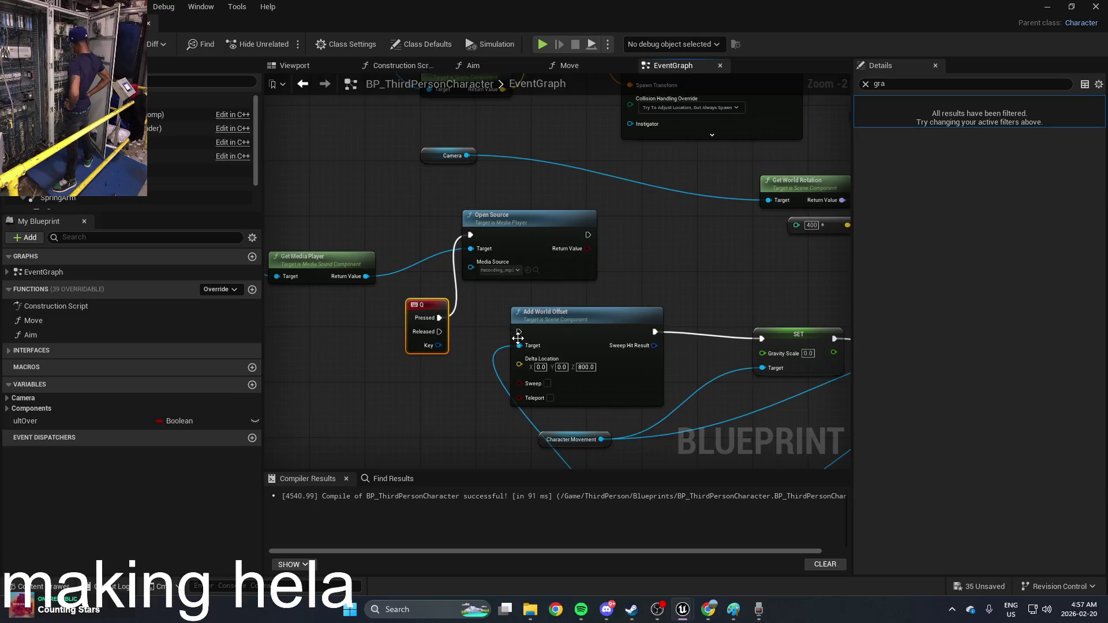
Wire Q Pressed into Open Source with Recording_2_ as its Media Source, then play the level
{"action": "mouse_move", "coordinate": [546, 315]}
{"action": "left_mouse_down"}
{"action": "mouse_move", "coordinate": [587, 315]}
{"action": "mouse_move", "coordinate": [586, 235]}
{"action": "left_mouse_up"}
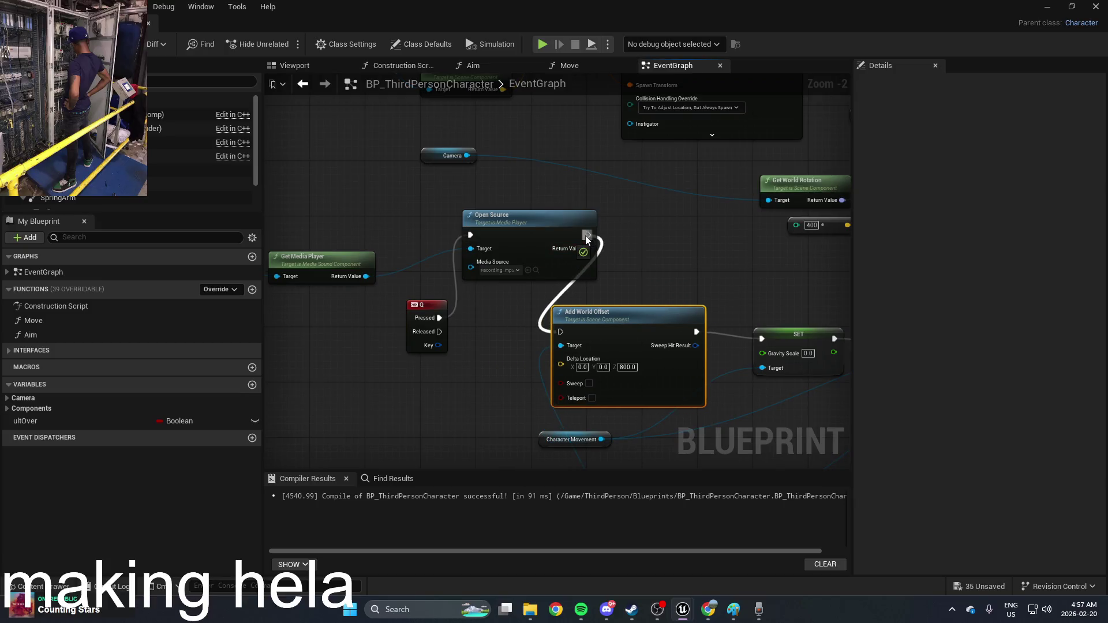
{"action": "left_click", "coordinate": [498, 271]}
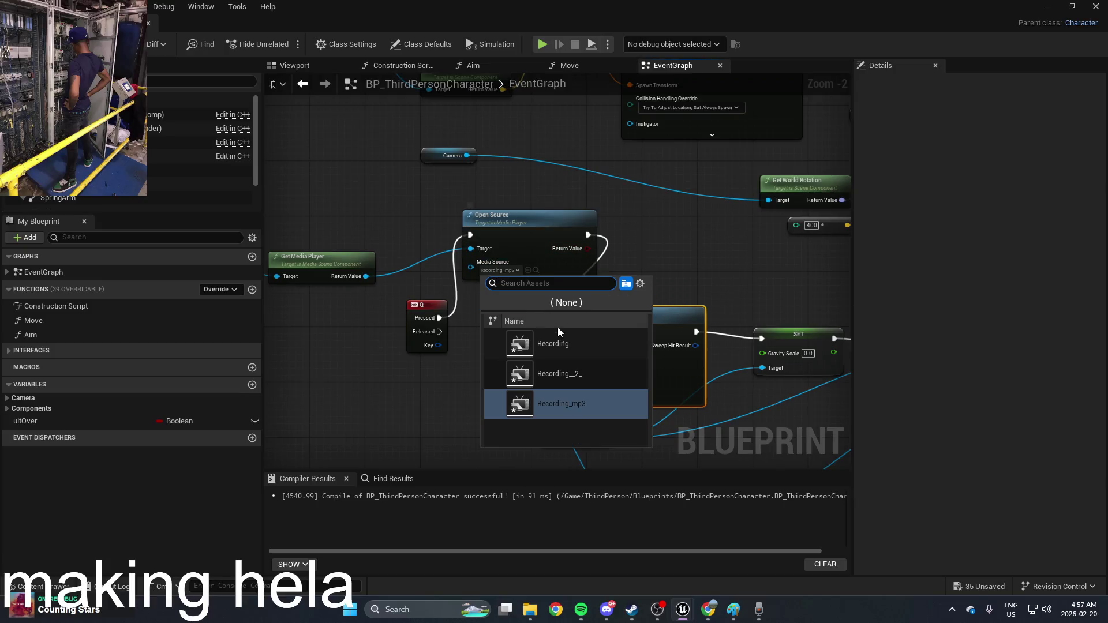
{"action": "left_click", "coordinate": [570, 375]}
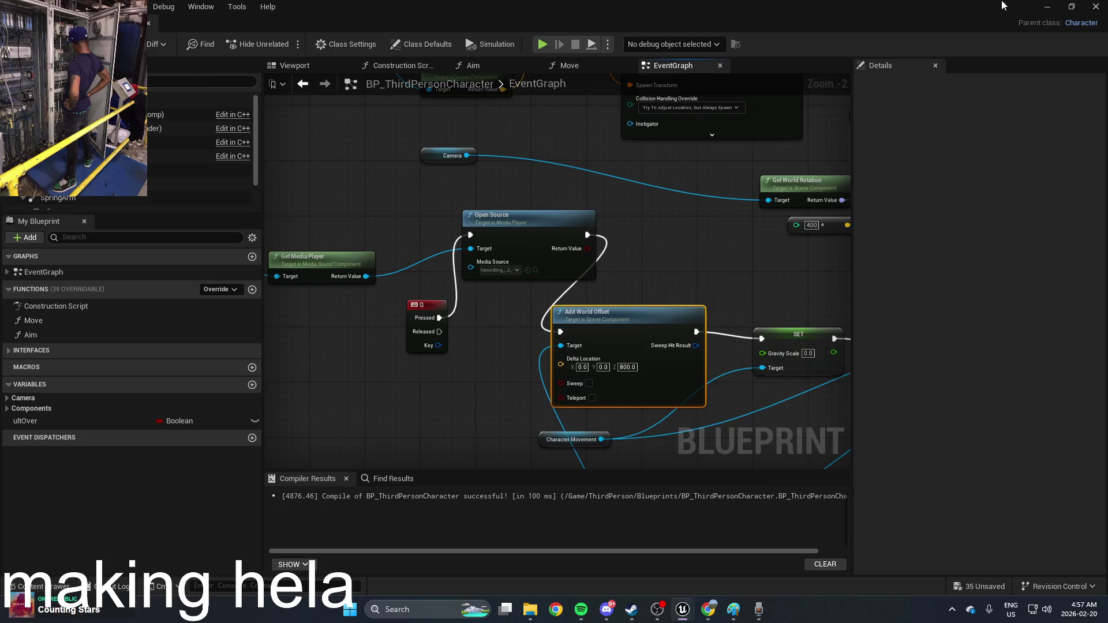
{"action": "left_click", "coordinate": [1048, 6]}
{"action": "left_click", "coordinate": [291, 42]}
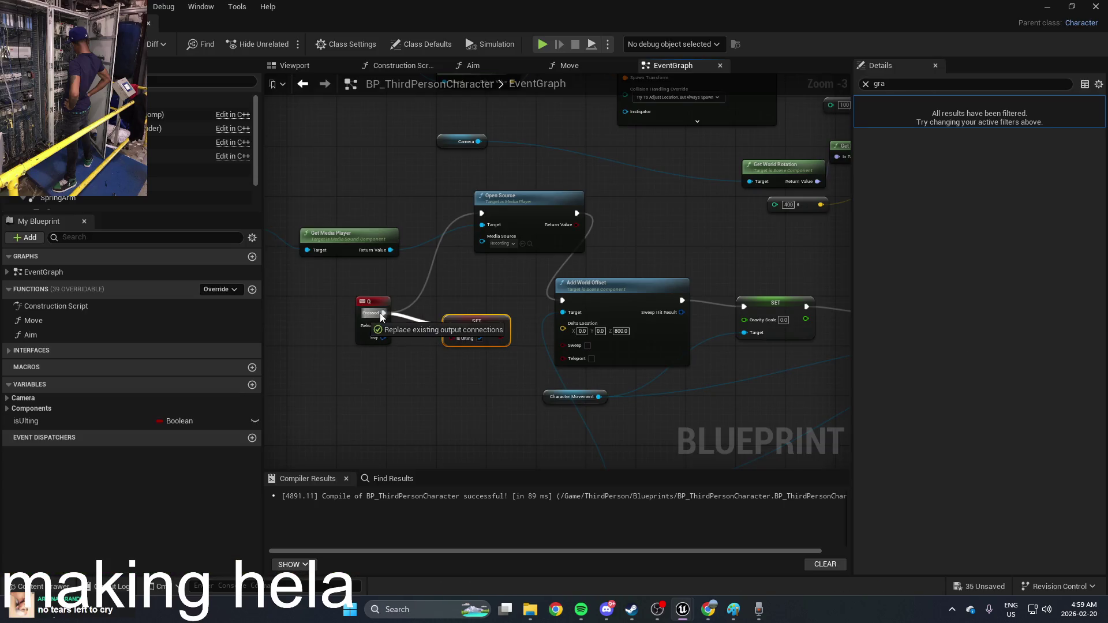
Add a SET isUlting node after the downward offset chain and minimize the Blueprint editor
{"action": "left_click_drag", "start_coordinate": [531, 221], "coordinate": [86, 185]}
{"action": "mouse_move", "coordinate": [80, 427]}
{"action": "left_mouse_down"}
{"action": "mouse_move", "coordinate": [614, 383]}
{"action": "mouse_move", "coordinate": [619, 340]}
{"action": "left_mouse_up"}
{"action": "left_click", "coordinate": [640, 364]}
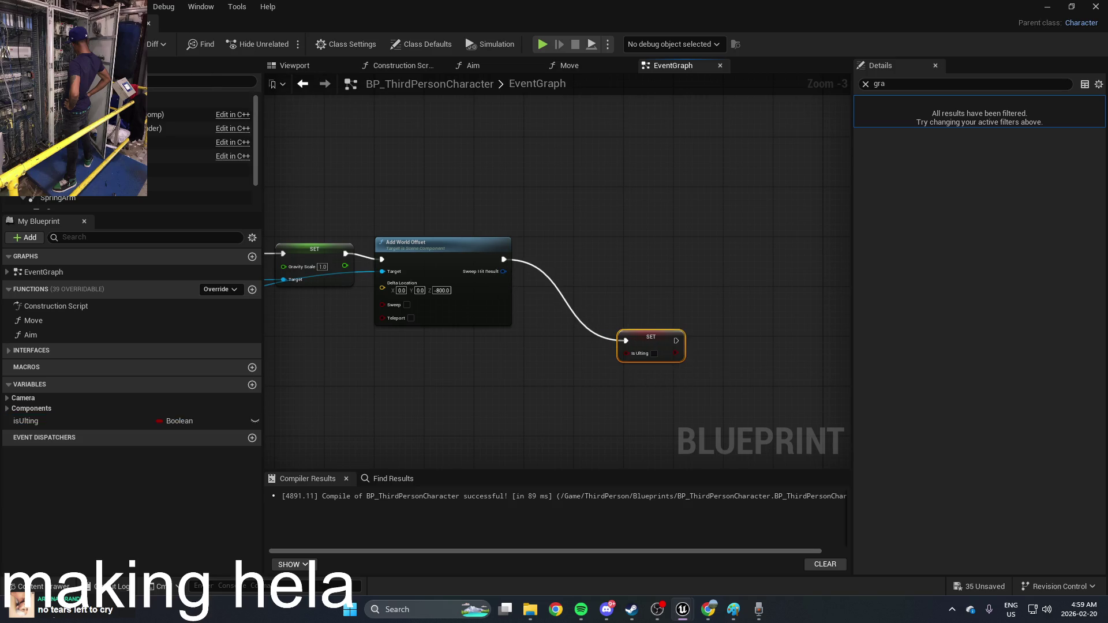
{"action": "left_click", "coordinate": [1047, 7]}
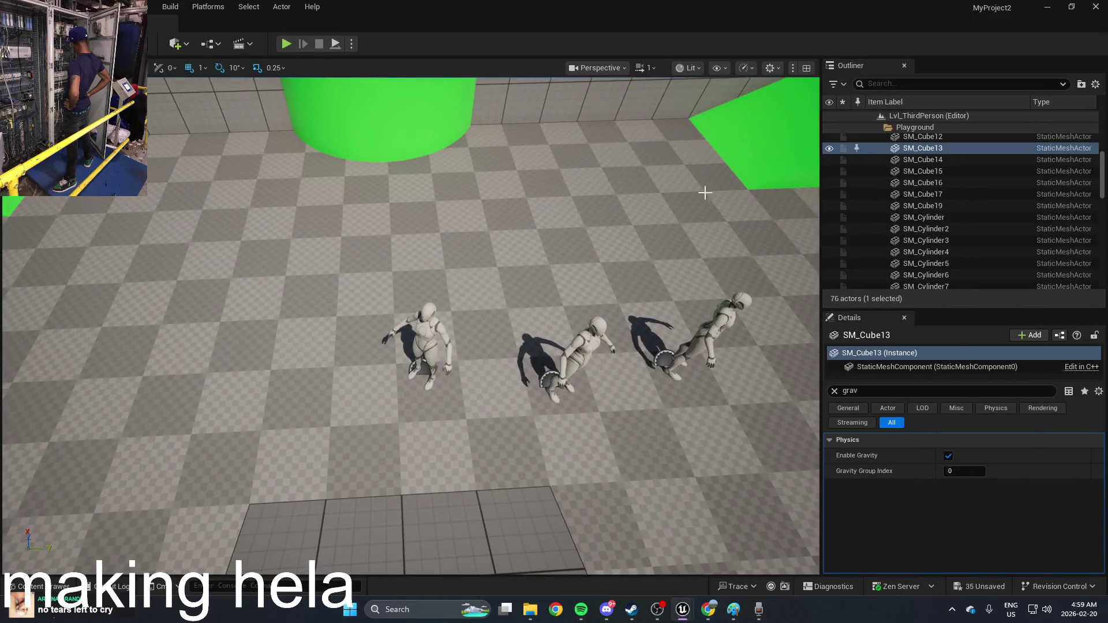
Play-test the level by walking forward, then stop the test
{"action": "left_click", "coordinate": [285, 44]}
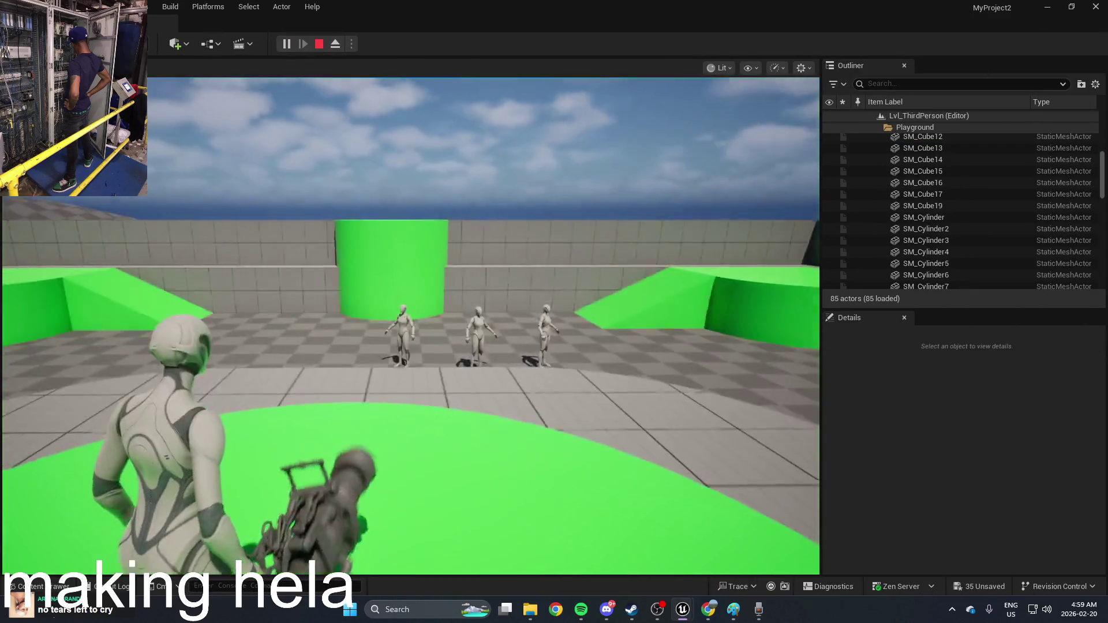
{"action": "key", "text": "w"}
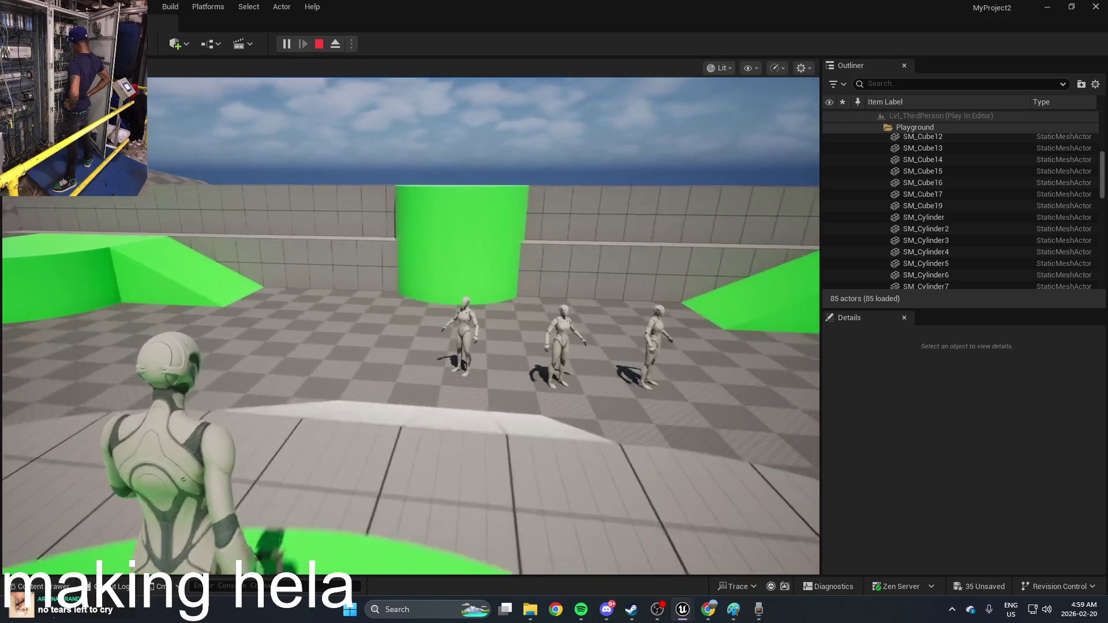
{"action": "key", "text": "Escape"}
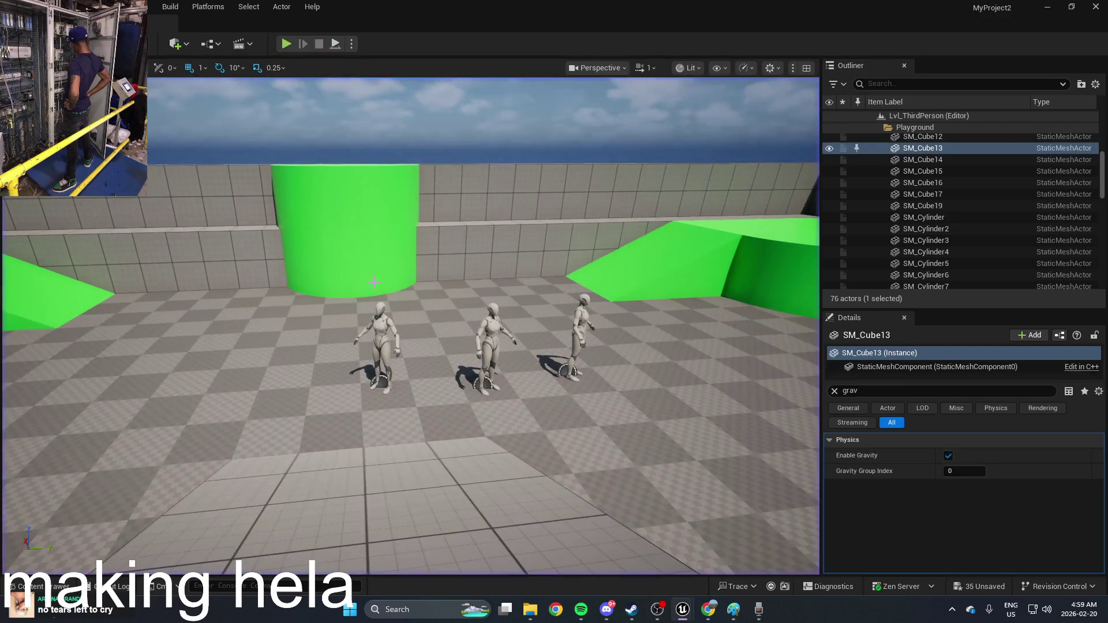
Reopen BP_ThirdPersonCharacter from the Content Drawer and box-select the Add World Offset node
{"action": "key", "text": "ctrl+space"}
{"action": "double_click", "coordinate": [400, 501]}
{"action": "left_click_drag", "start_coordinate": [371, 162], "coordinate": [694, 265]}
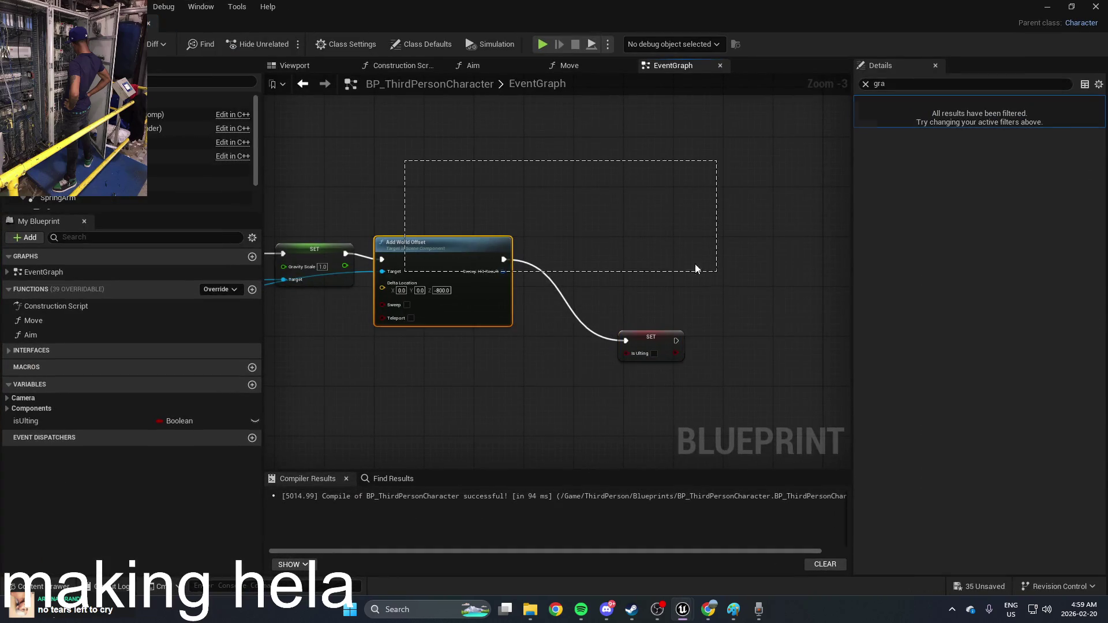
Reposition the Left Mouse Button node and select the isUlting getter beside it
{"action": "scroll", "coordinate": [670, 252], "scroll_direction": "down", "scroll_amount": 2}
{"action": "scroll", "coordinate": [707, 353], "scroll_direction": "up", "scroll_amount": 1}
{"action": "left_click_drag", "start_coordinate": [707, 354], "coordinate": [522, 356]}
{"action": "left_click_drag", "start_coordinate": [519, 311], "coordinate": [417, 347]}
{"action": "scroll", "coordinate": [416, 347], "scroll_direction": "down", "scroll_amount": 5}
{"action": "scroll", "coordinate": [416, 240], "scroll_direction": "up", "scroll_amount": 3}
{"action": "scroll", "coordinate": [502, 284], "scroll_direction": "up", "scroll_amount": 1}
{"action": "left_click_drag", "start_coordinate": [503, 391], "coordinate": [463, 246]}
{"action": "left_click_drag", "start_coordinate": [371, 289], "coordinate": [339, 323]}
{"action": "left_click_drag", "start_coordinate": [429, 297], "coordinate": [429, 280]}
{"action": "left_click", "coordinate": [411, 359]}
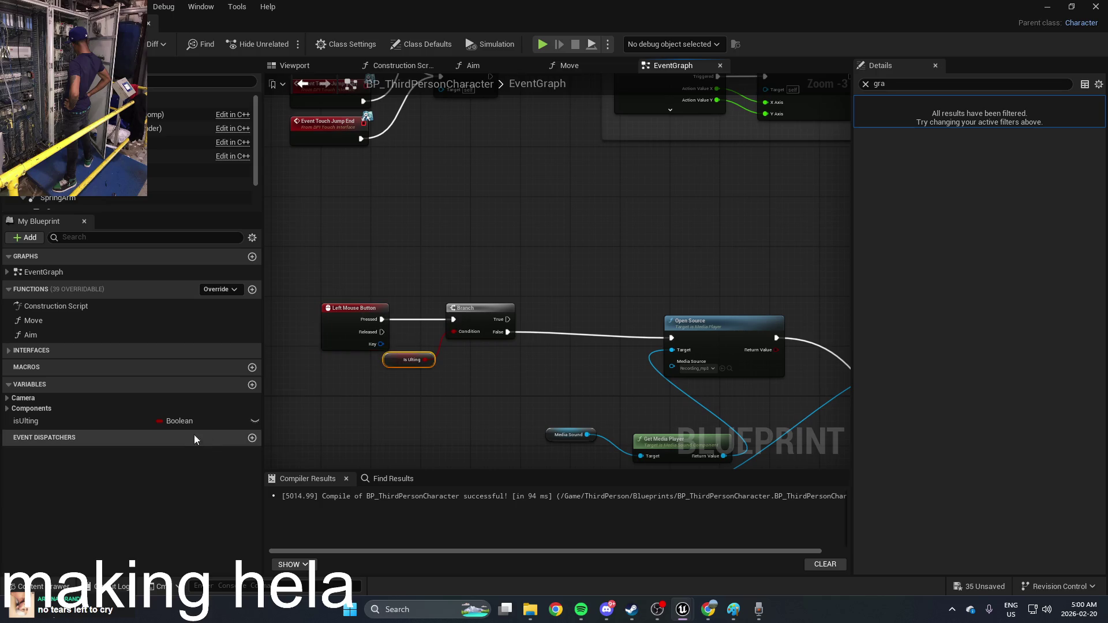
Untick the isUlting variable's default value so it starts false, then minimize the editor
{"action": "left_click", "coordinate": [44, 422]}
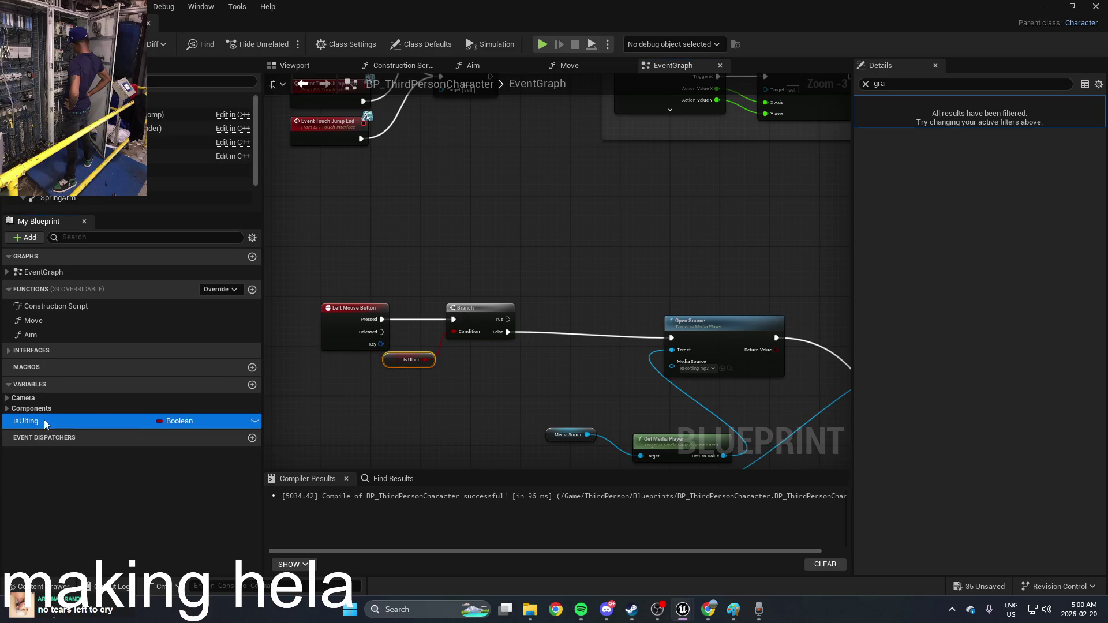
{"action": "left_click", "coordinate": [866, 83]}
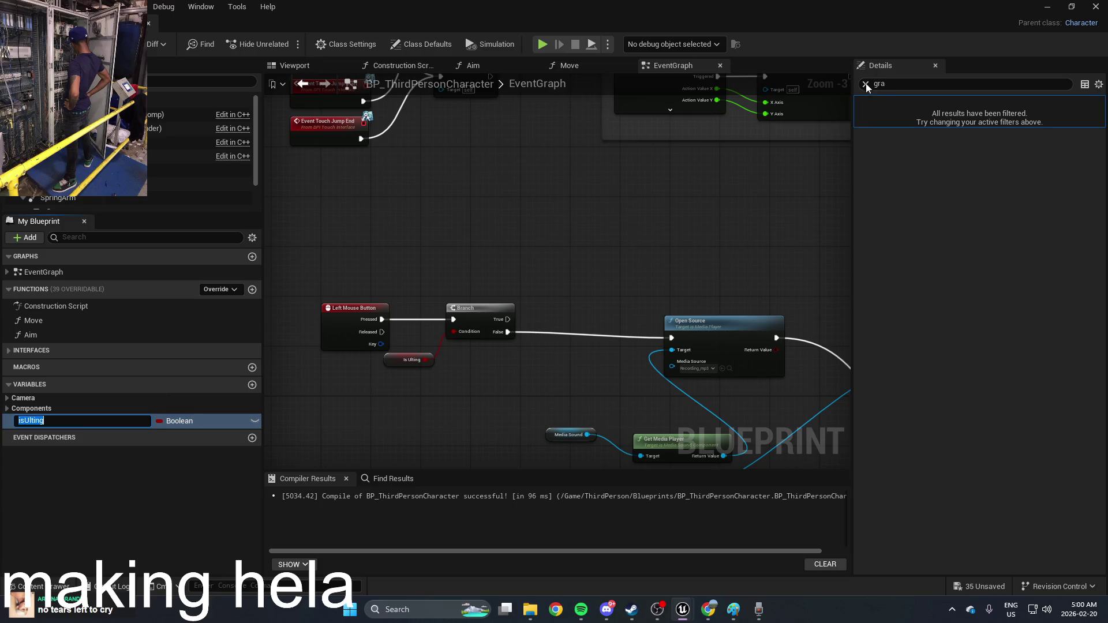
{"action": "left_click", "coordinate": [911, 118]}
{"action": "left_click", "coordinate": [964, 135]}
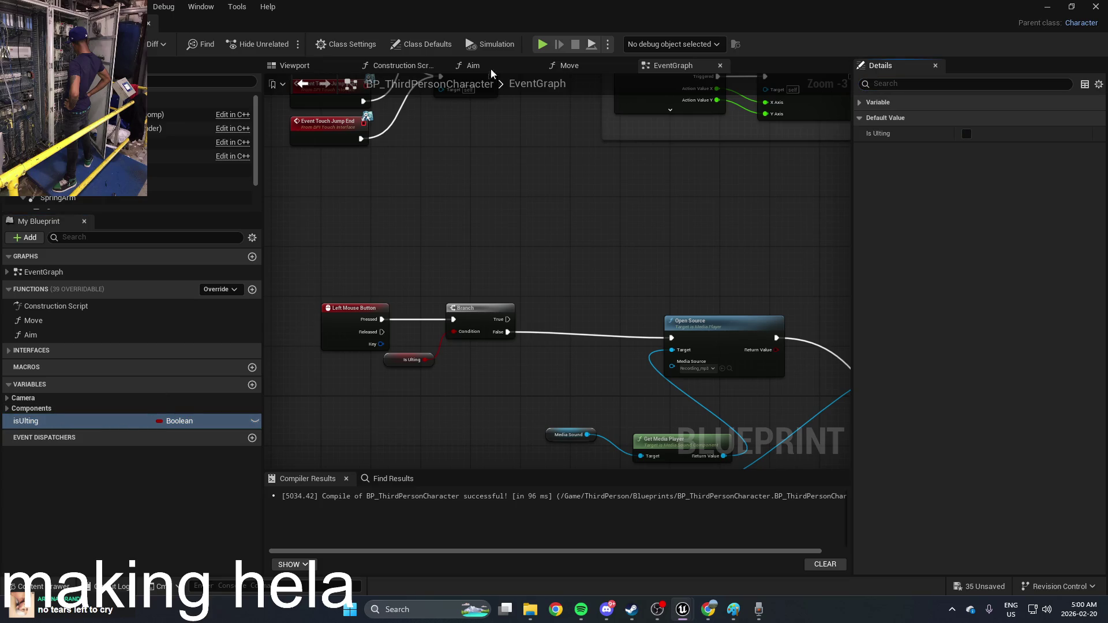
{"action": "left_click", "coordinate": [1050, 7]}
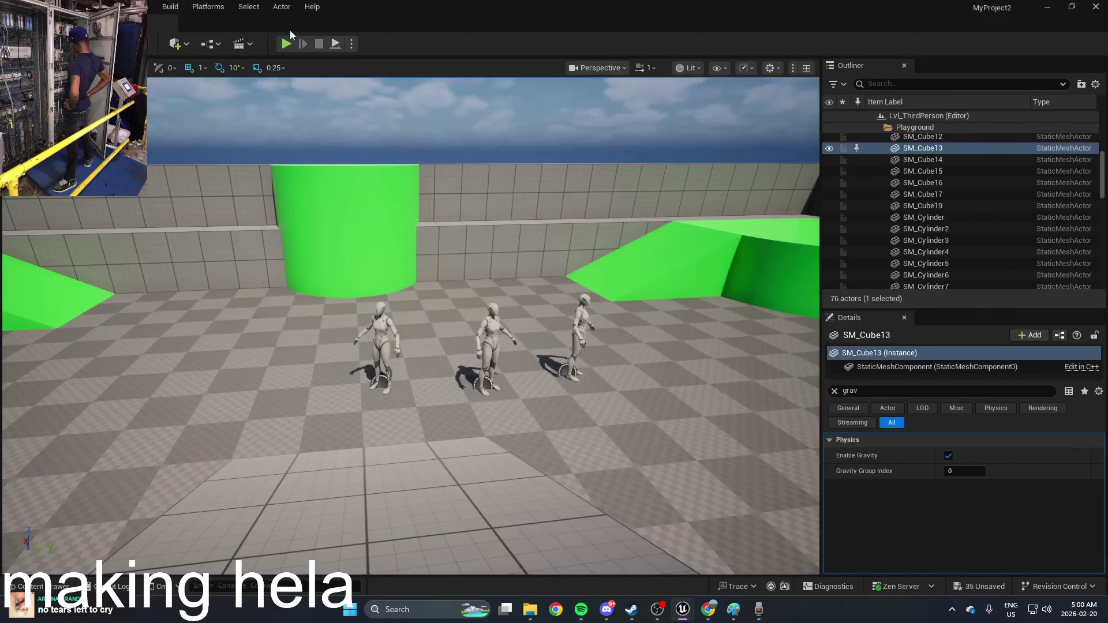
Run another level play test, then reopen BP_ThirdPersonCharacter from the Content Drawer
{"action": "left_click", "coordinate": [287, 44]}
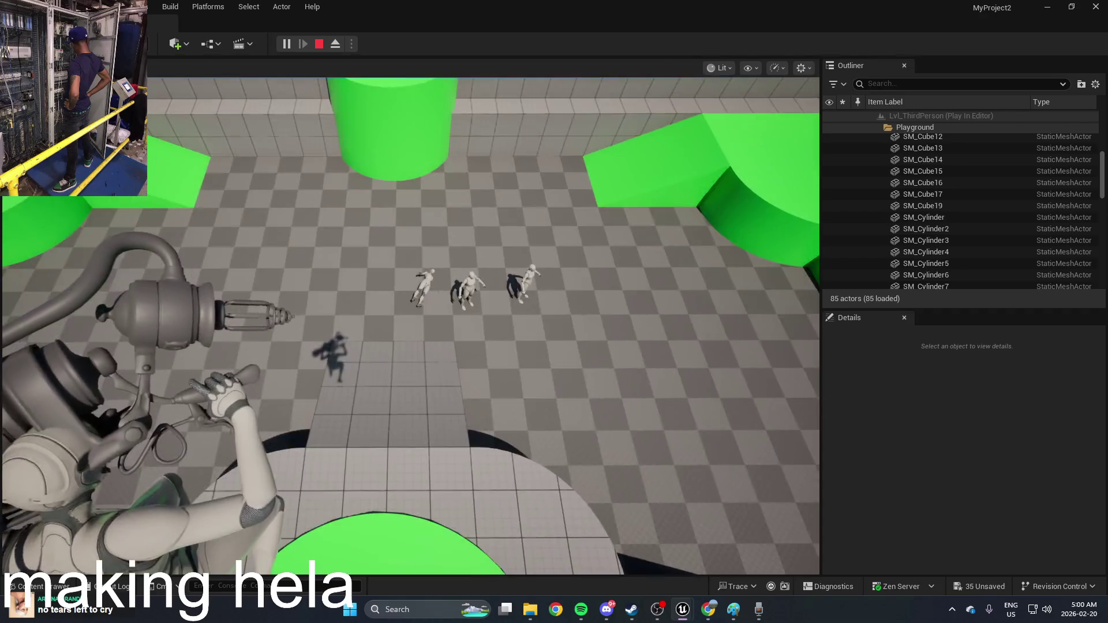
{"action": "key", "text": "Escape"}
{"action": "key", "text": "ctrl+space"}
{"action": "double_click", "coordinate": [413, 446]}
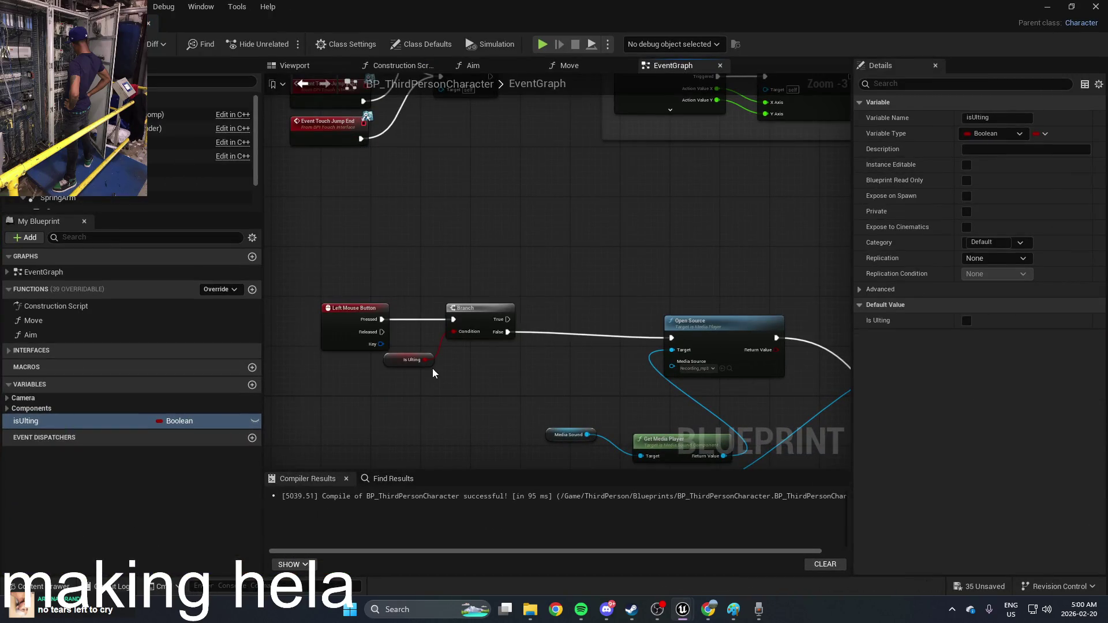
Bring the Branch logic into view and move the Get Media Player node up-left
{"action": "mouse_move", "coordinate": [462, 406]}
{"action": "left_mouse_down"}
{"action": "mouse_move", "coordinate": [539, 448]}
{"action": "mouse_move", "coordinate": [565, 412]}
{"action": "left_mouse_up"}
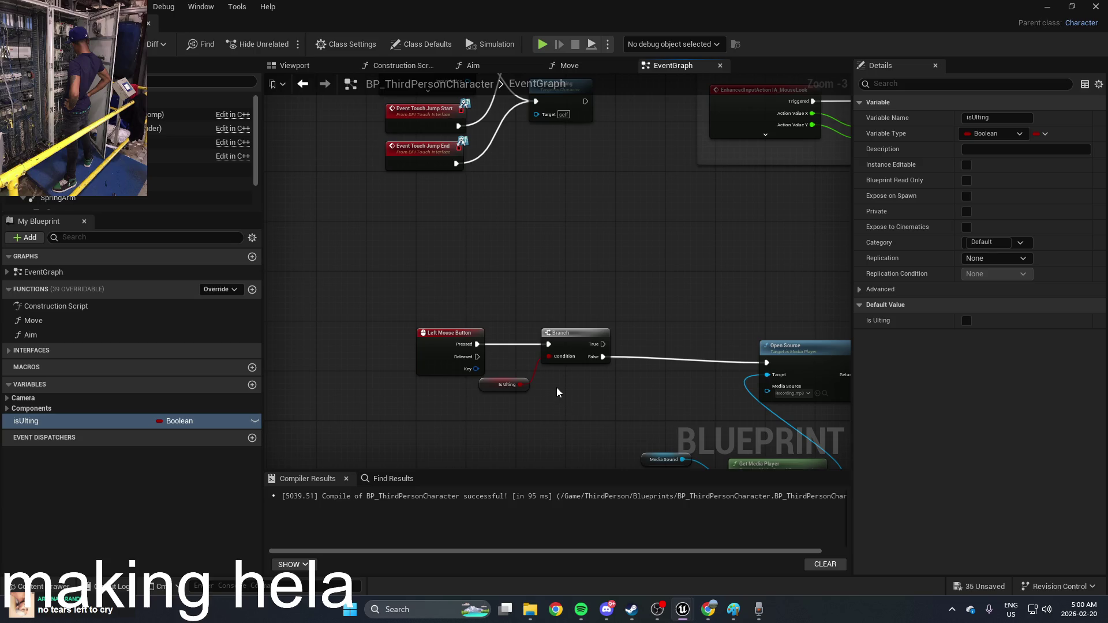
{"action": "scroll", "coordinate": [557, 393], "scroll_direction": "up", "scroll_amount": 2}
{"action": "mouse_move", "coordinate": [558, 392]}
{"action": "left_mouse_down"}
{"action": "mouse_move", "coordinate": [529, 295]}
{"action": "mouse_move", "coordinate": [471, 393]}
{"action": "left_mouse_up"}
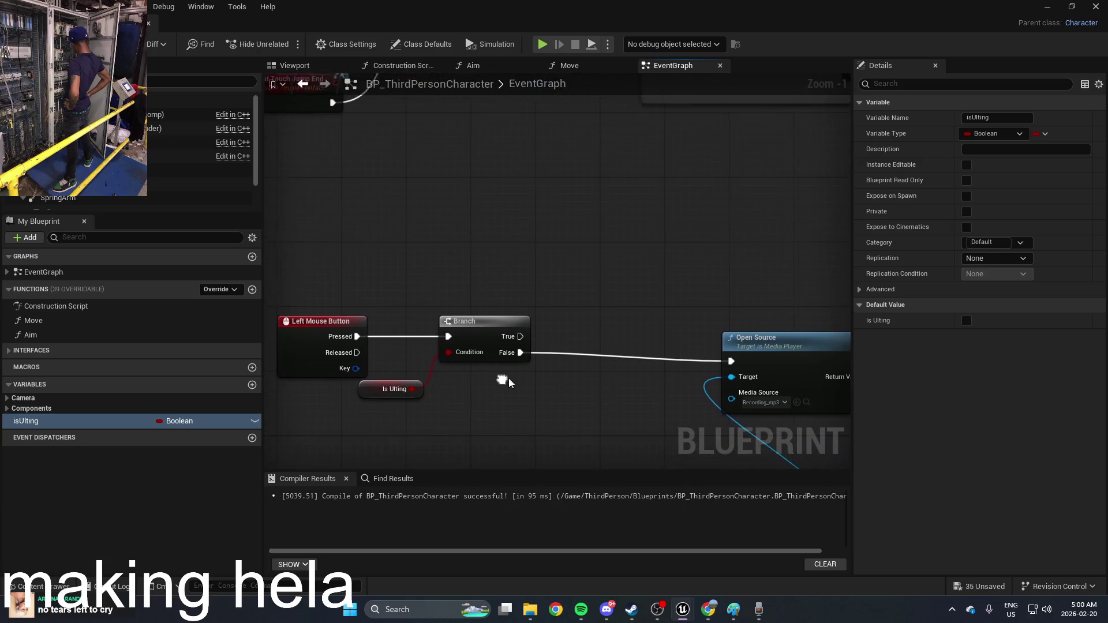
{"action": "mouse_move", "coordinate": [525, 335]}
{"action": "left_mouse_down"}
{"action": "mouse_move", "coordinate": [614, 266]}
{"action": "mouse_move", "coordinate": [556, 265]}
{"action": "mouse_move", "coordinate": [606, 265]}
{"action": "left_mouse_up"}
{"action": "left_click_drag", "start_coordinate": [680, 216], "coordinate": [518, 135]}
{"action": "scroll", "coordinate": [523, 158], "scroll_direction": "down", "scroll_amount": 1}
{"action": "scroll", "coordinate": [600, 307], "scroll_direction": "down", "scroll_amount": 1}
{"action": "mouse_move", "coordinate": [608, 373]}
{"action": "left_mouse_down"}
{"action": "mouse_move", "coordinate": [546, 357]}
{"action": "mouse_move", "coordinate": [580, 340]}
{"action": "mouse_move", "coordinate": [586, 352]}
{"action": "left_mouse_up"}
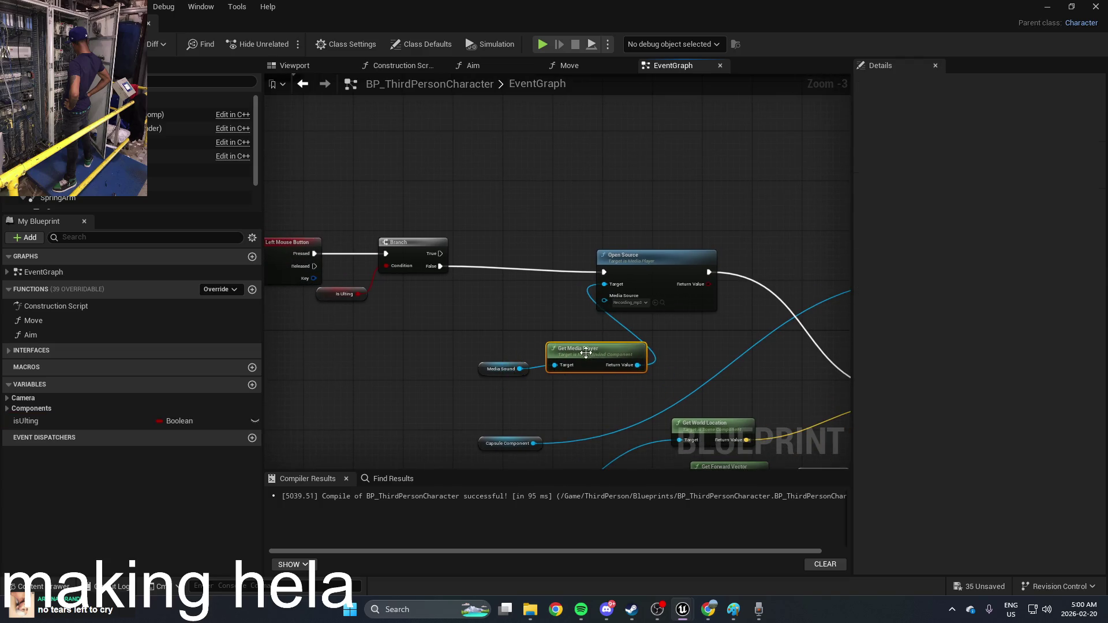
Add an Open Source node via 'open so' and set its Media Source to the recording
{"action": "right_click", "coordinate": [639, 203]}
{"action": "type", "text": "open so"}
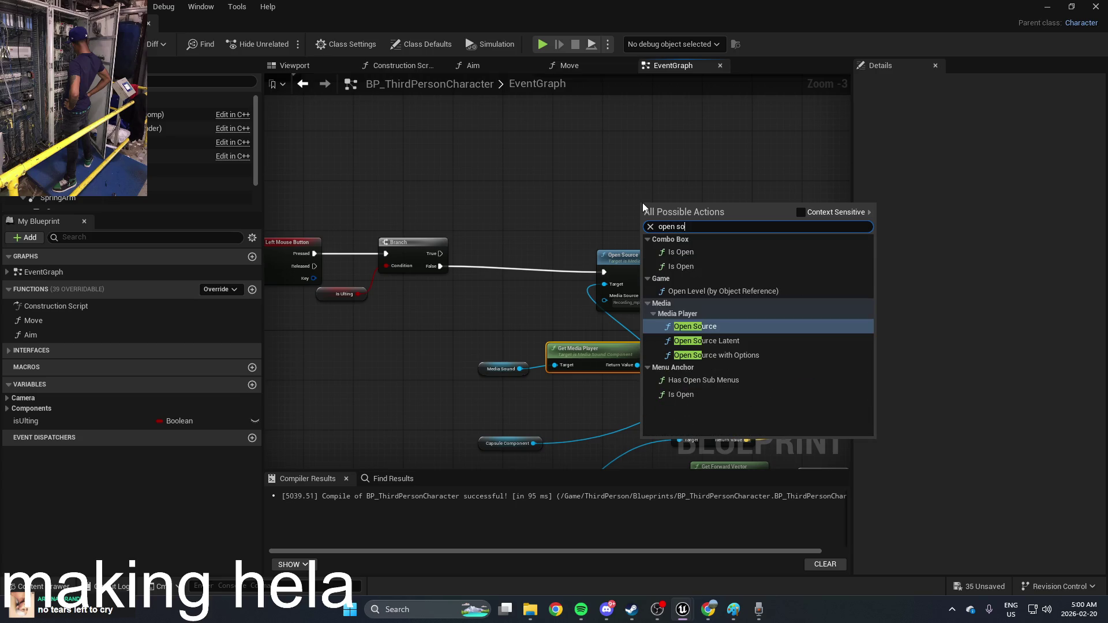
{"action": "left_click", "coordinate": [700, 327]}
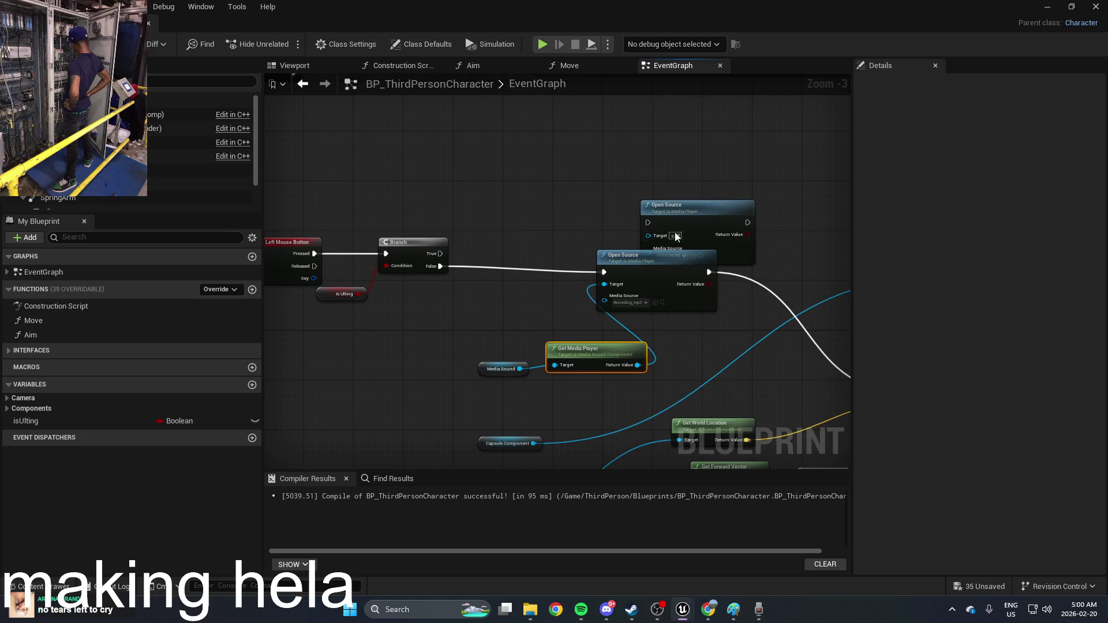
{"action": "mouse_move", "coordinate": [682, 231]}
{"action": "left_mouse_down"}
{"action": "mouse_move", "coordinate": [675, 186]}
{"action": "mouse_move", "coordinate": [607, 236]}
{"action": "mouse_move", "coordinate": [640, 375]}
{"action": "mouse_move", "coordinate": [461, 312]}
{"action": "mouse_move", "coordinate": [498, 317]}
{"action": "left_mouse_up"}
{"action": "left_click", "coordinate": [662, 212]}
{"action": "left_click", "coordinate": [727, 315]}
Connect Open Source's Target to Get Media Player and its exec to Branch True
{"action": "left_click", "coordinate": [579, 354]}
{"action": "left_click", "coordinate": [501, 367]}
{"action": "left_click_drag", "start_coordinate": [642, 179], "coordinate": [440, 254]}
{"action": "mouse_move", "coordinate": [571, 143]}
{"action": "left_mouse_down"}
{"action": "mouse_move", "coordinate": [519, 164]}
{"action": "mouse_move", "coordinate": [535, 249]}
{"action": "left_mouse_up"}
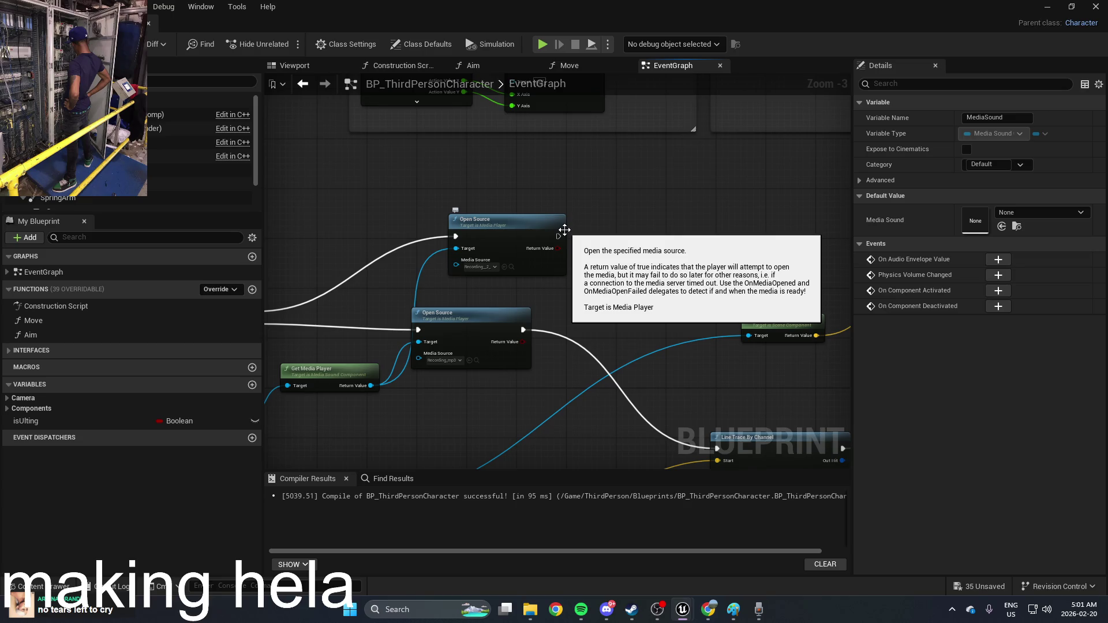
{"action": "left_click", "coordinate": [1054, 5]}
In the Content Drawer, create an Actor-based Blueprint Class named ultprojetile and open it
{"action": "key", "text": "ctrl+space"}
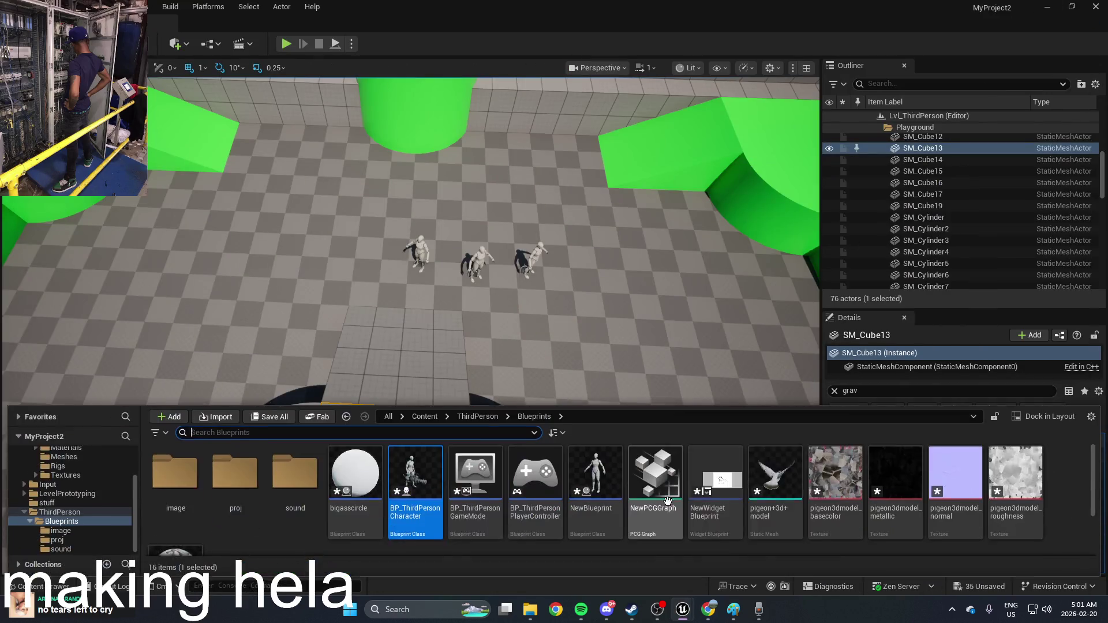
{"action": "scroll", "coordinate": [607, 542], "scroll_direction": "down", "scroll_amount": 2}
{"action": "scroll", "coordinate": [578, 531], "scroll_direction": "down", "scroll_amount": 1}
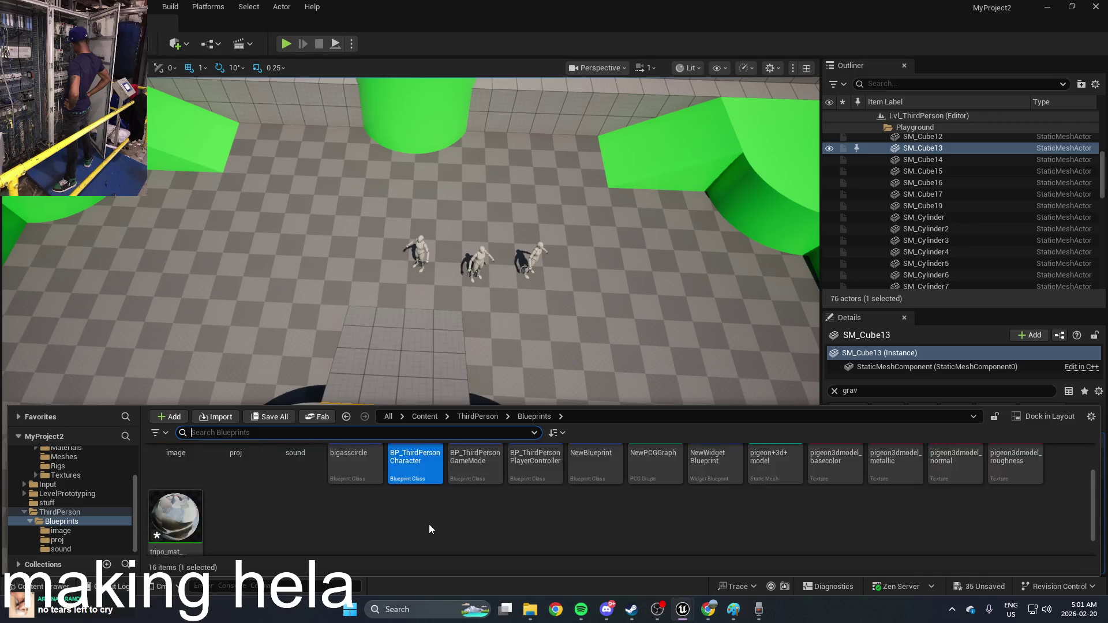
{"action": "right_click", "coordinate": [428, 524]}
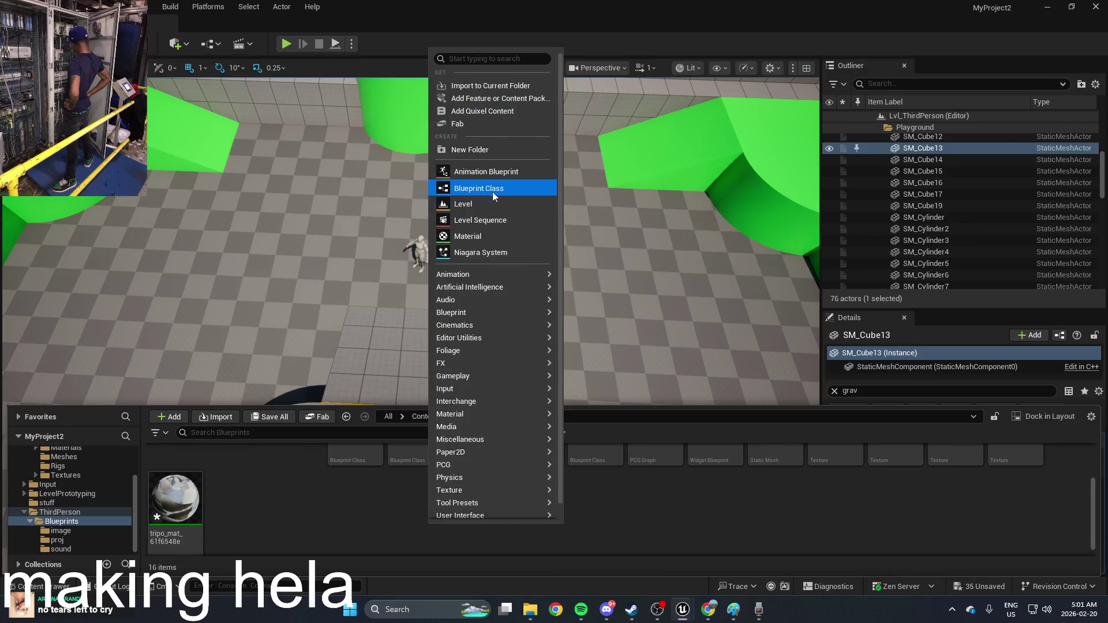
{"action": "left_click", "coordinate": [493, 191]}
{"action": "left_click", "coordinate": [449, 203]}
{"action": "type", "text": "ultprojetil"}
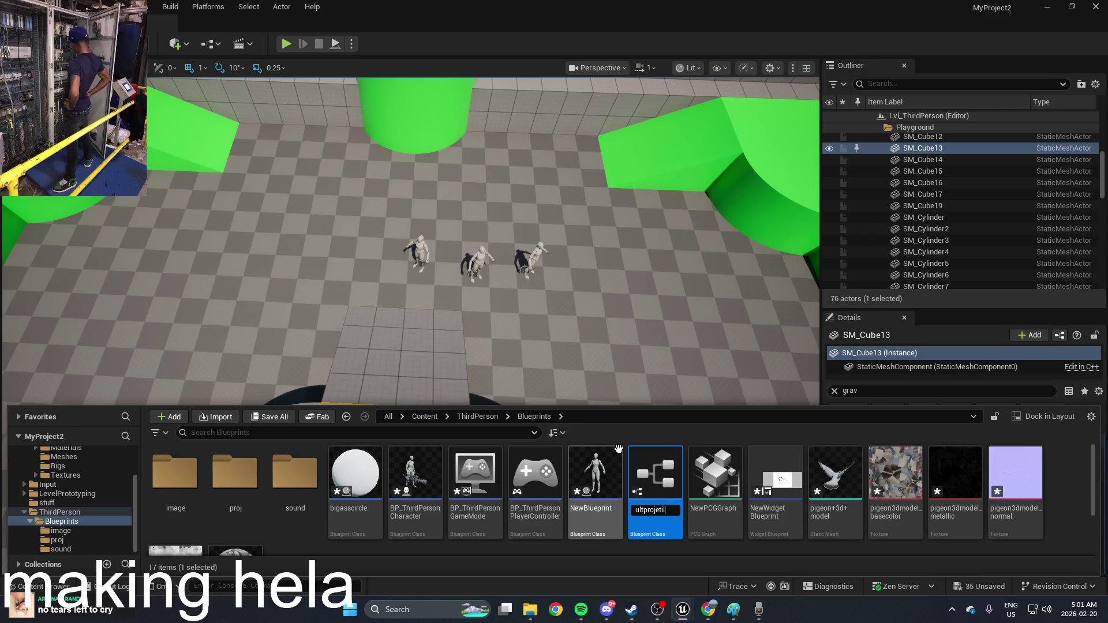
{"action": "type", "text": "e"}
{"action": "key", "text": "Return"}
{"action": "double_click", "coordinate": [248, 494]}
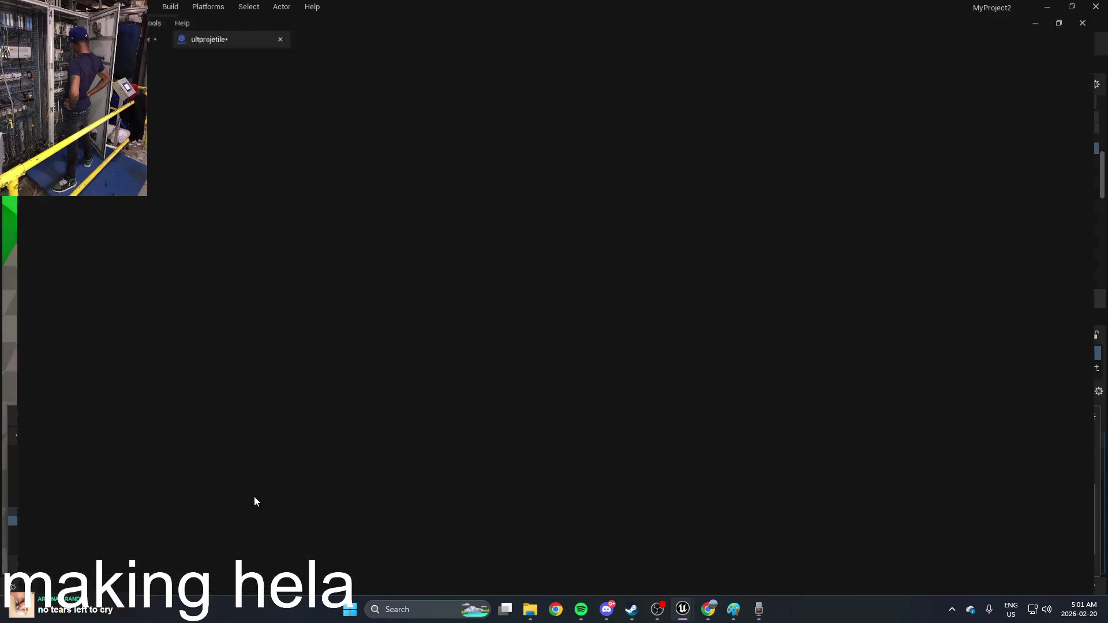
Add an Event Hit node to the ultprojetile EventGraph and pull a wire from its exec output
{"action": "left_click", "coordinate": [485, 66]}
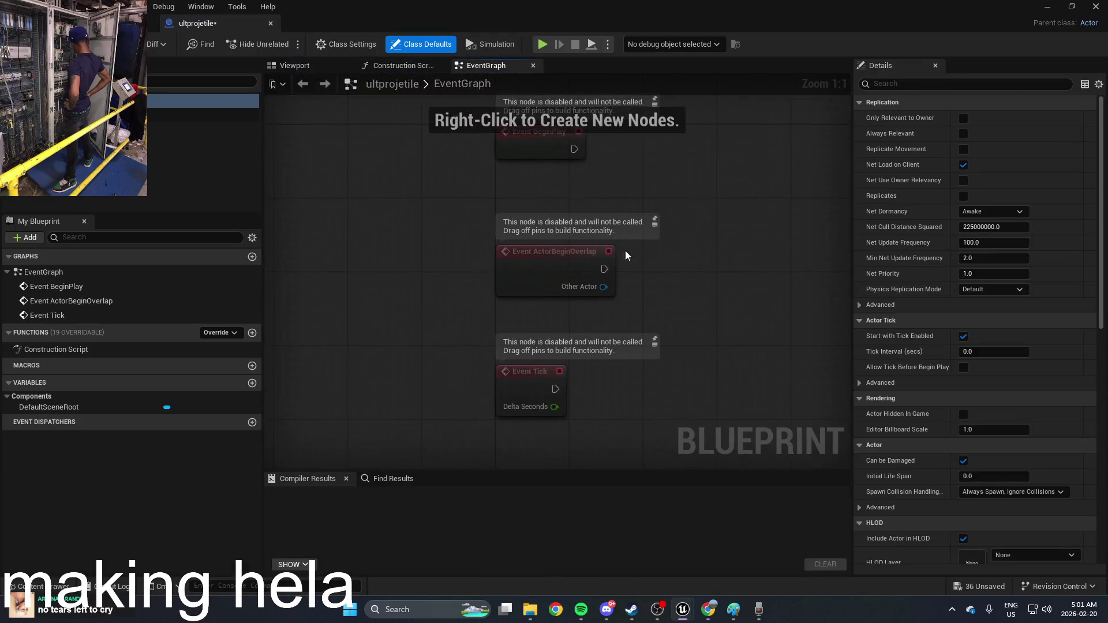
{"action": "right_click", "coordinate": [671, 255]}
{"action": "type", "text": "hi"}
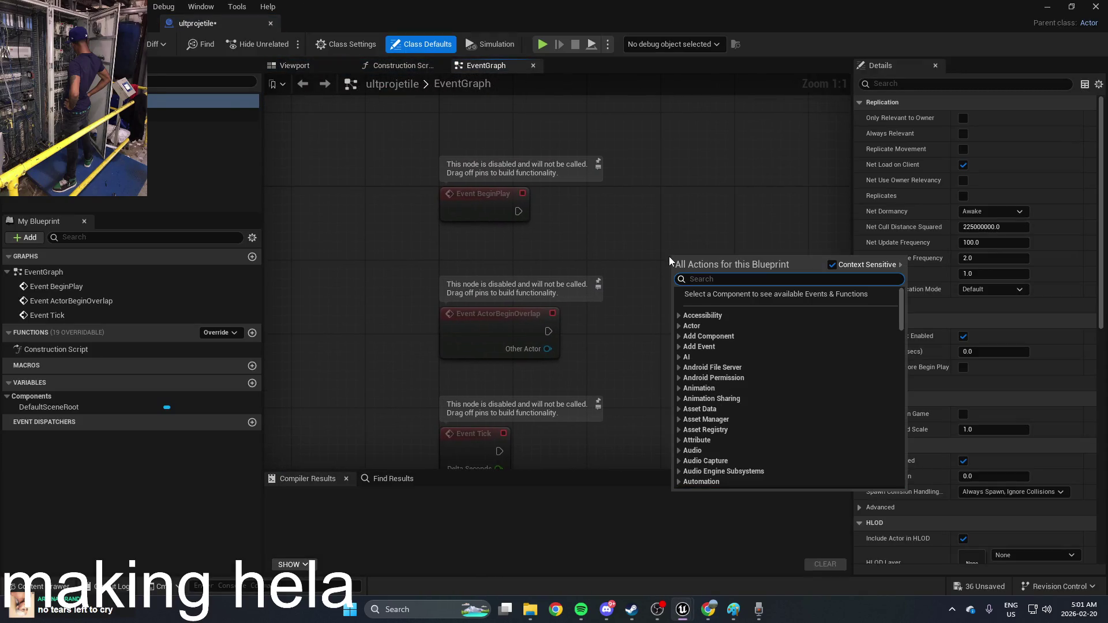
{"action": "type", "text": "t"}
{"action": "left_click", "coordinate": [773, 303]}
{"action": "mouse_move", "coordinate": [774, 304]}
{"action": "left_mouse_down"}
{"action": "mouse_move", "coordinate": [424, 312]}
{"action": "mouse_move", "coordinate": [415, 294]}
{"action": "mouse_move", "coordinate": [586, 286]}
{"action": "left_mouse_up"}
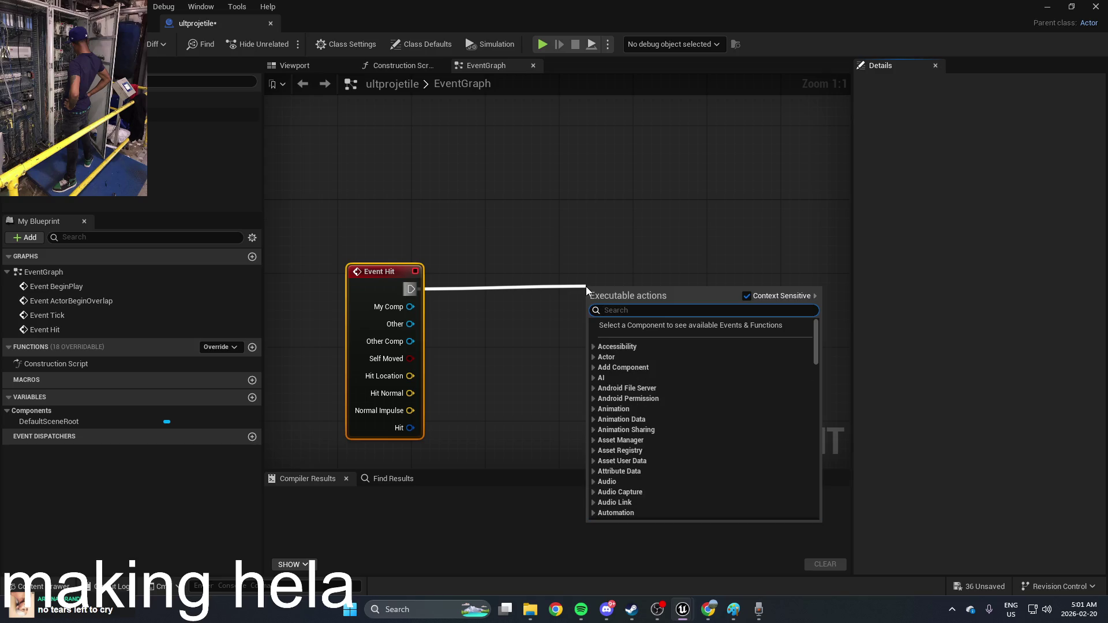
{"action": "left_click", "coordinate": [708, 610]}
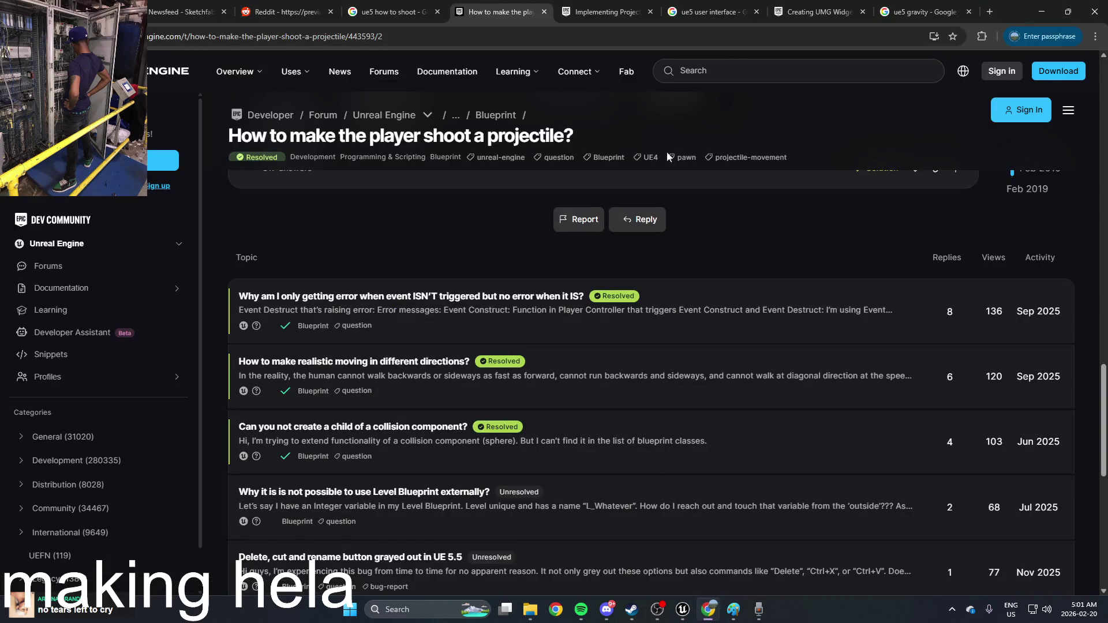
Scroll the forum thread to the reply on building a self-destroying damage projectile, then return to Unreal
{"action": "scroll", "coordinate": [687, 231], "scroll_direction": "up", "scroll_amount": 10}
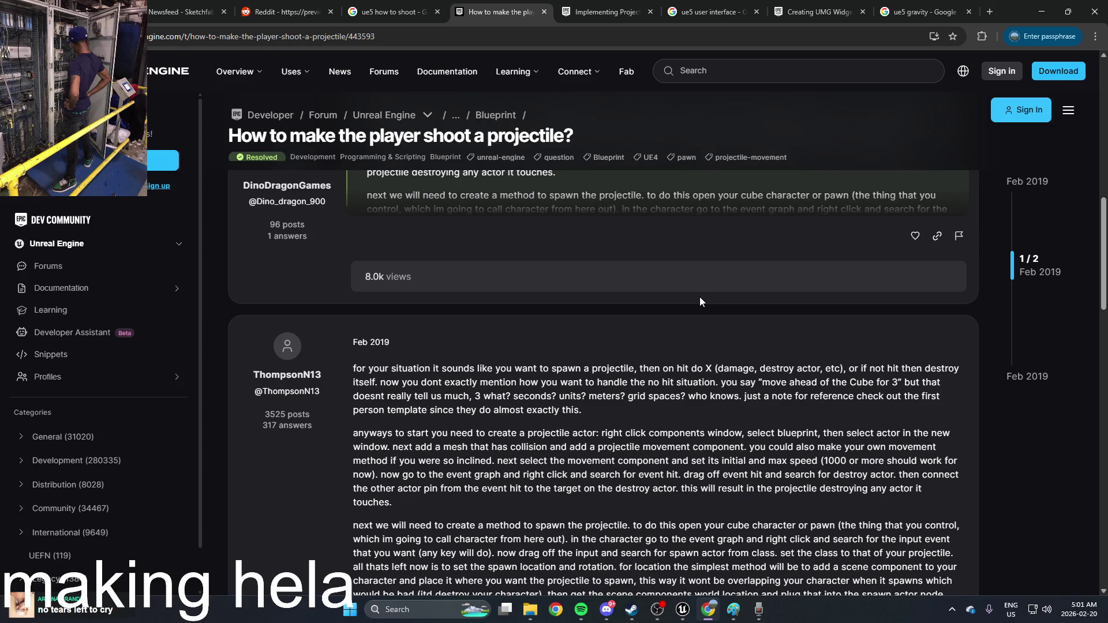
{"action": "scroll", "coordinate": [844, 208], "scroll_direction": "down", "scroll_amount": 1}
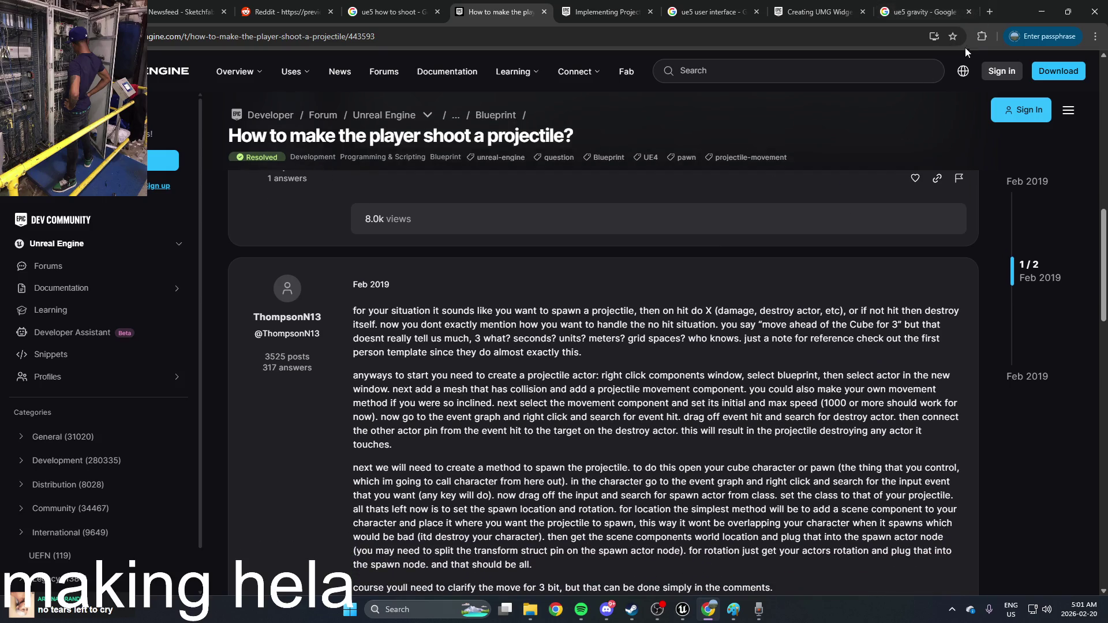
{"action": "left_click", "coordinate": [1042, 12]}
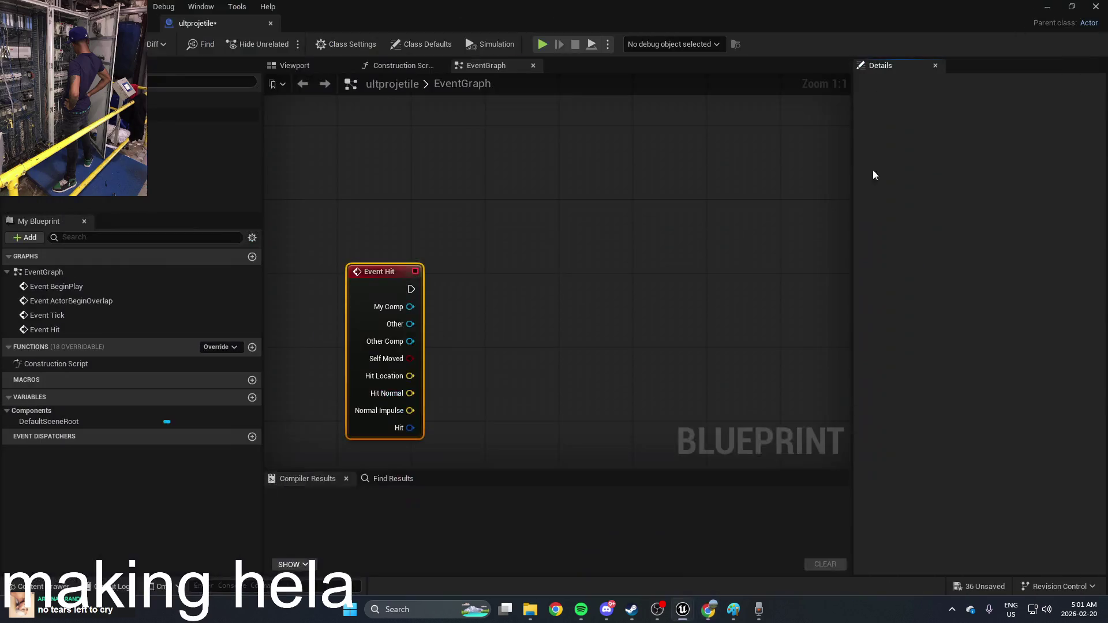
Cancel a trial wire from Event Hit and restore the maximized Blueprint window to floating size
{"action": "left_click_drag", "start_coordinate": [411, 290], "coordinate": [590, 289]}
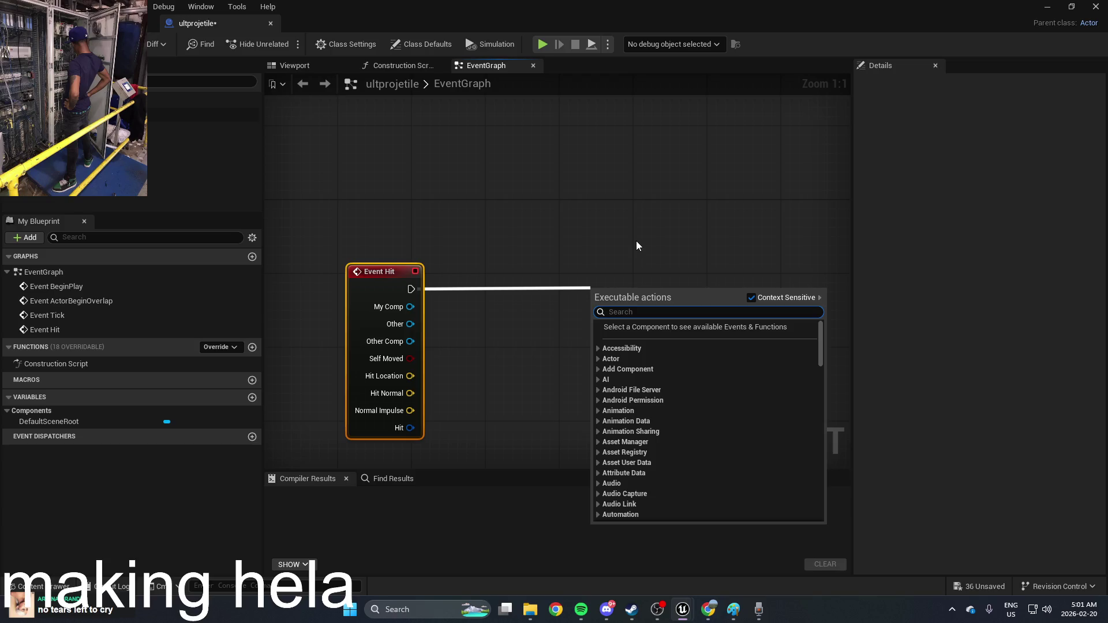
{"action": "left_click", "coordinate": [636, 241]}
{"action": "mouse_move", "coordinate": [702, 5]}
{"action": "left_mouse_down"}
{"action": "mouse_move", "coordinate": [635, 81]}
{"action": "mouse_move", "coordinate": [615, 262]}
{"action": "left_mouse_up"}
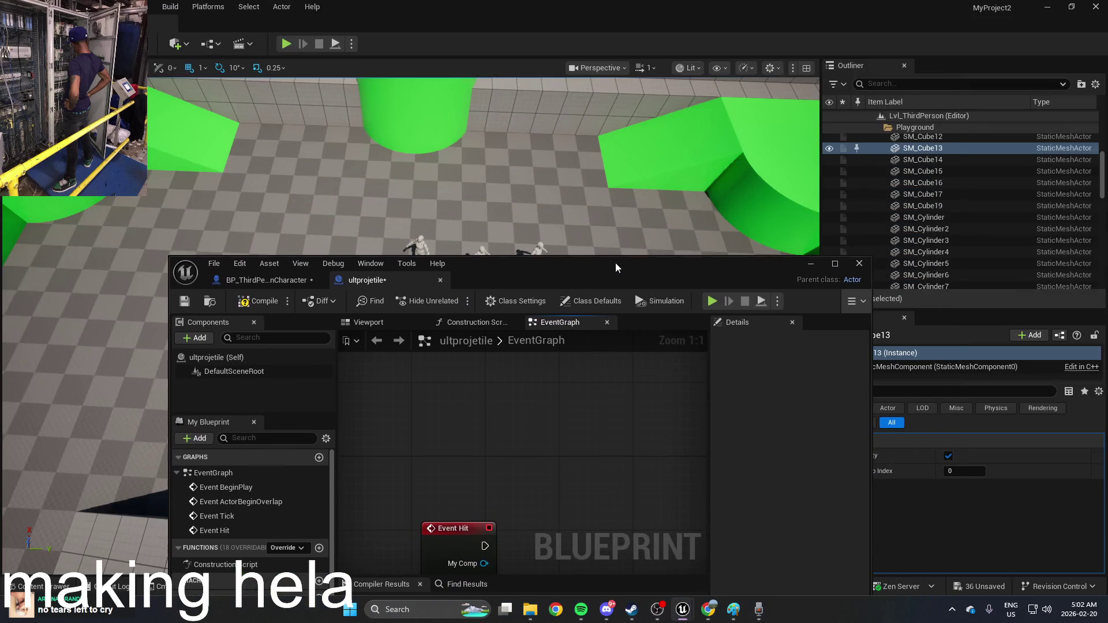
Open BP_ThirdPersonCharacter and select its Apply Damage node to copy it
{"action": "left_click", "coordinate": [855, 263]}
{"action": "key", "text": "ctrl+space"}
{"action": "scroll", "coordinate": [222, 506], "scroll_direction": "up", "scroll_amount": 3}
{"action": "double_click", "coordinate": [408, 490]}
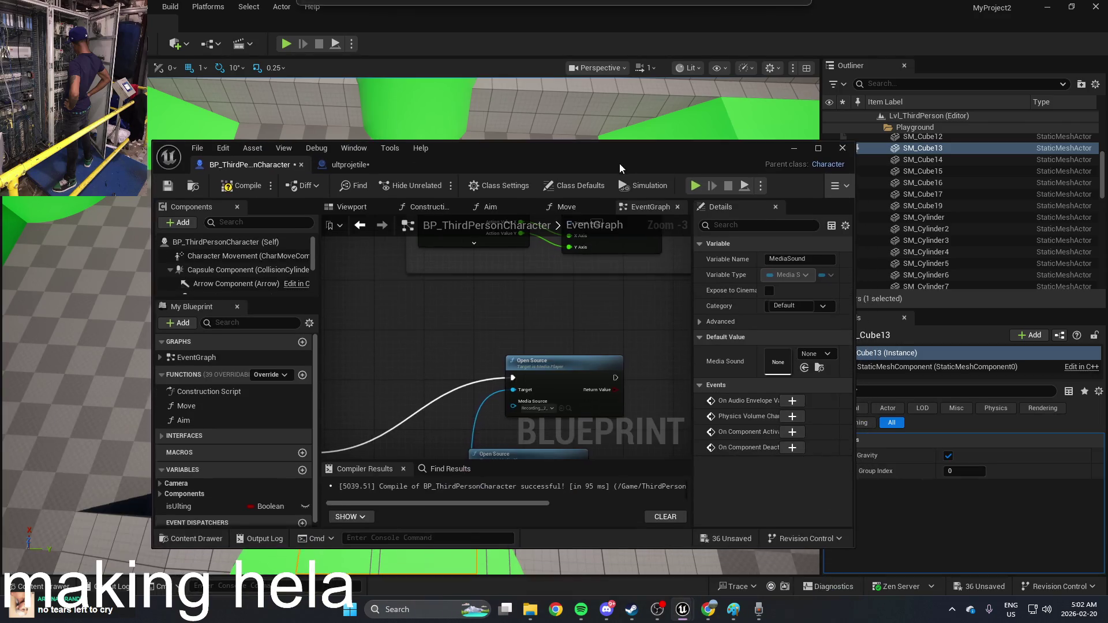
{"action": "scroll", "coordinate": [555, 309], "scroll_direction": "down", "scroll_amount": 1}
{"action": "mouse_move", "coordinate": [555, 309]}
{"action": "left_mouse_down"}
{"action": "mouse_move", "coordinate": [421, 236]}
{"action": "mouse_move", "coordinate": [589, 324]}
{"action": "mouse_move", "coordinate": [502, 314]}
{"action": "mouse_move", "coordinate": [539, 353]}
{"action": "mouse_move", "coordinate": [554, 341]}
{"action": "mouse_move", "coordinate": [560, 370]}
{"action": "mouse_move", "coordinate": [594, 383]}
{"action": "mouse_move", "coordinate": [594, 334]}
{"action": "mouse_move", "coordinate": [573, 298]}
{"action": "left_mouse_up"}
{"action": "left_click", "coordinate": [622, 391]}
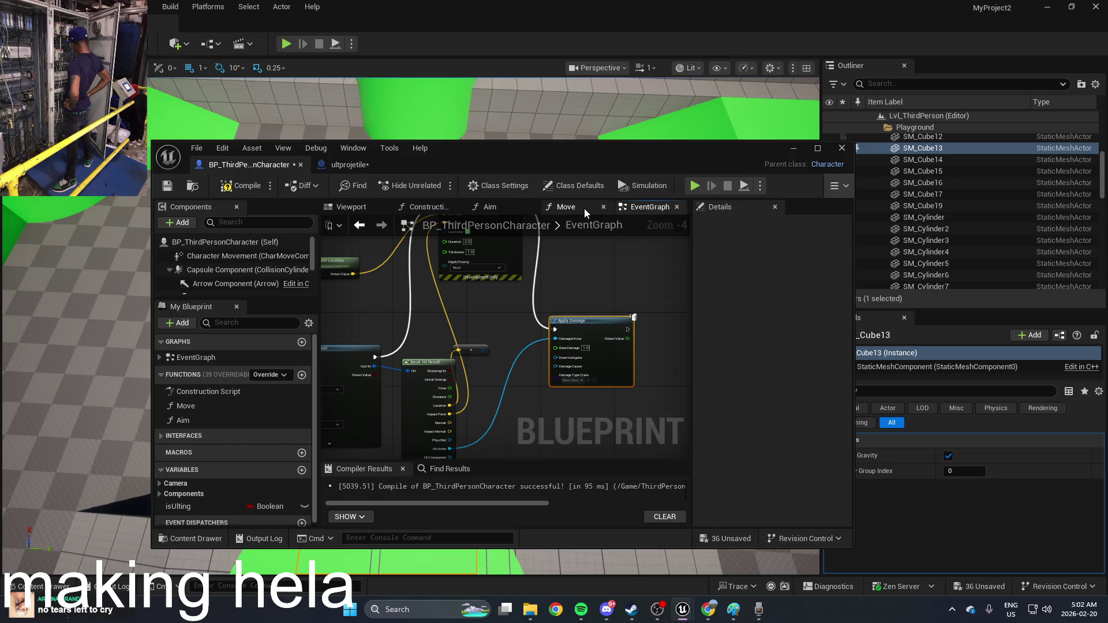
Paste the Apply Damage node into the ultprojetile event graph
{"action": "left_click", "coordinate": [352, 166]}
{"action": "key", "text": "ctrl+v"}
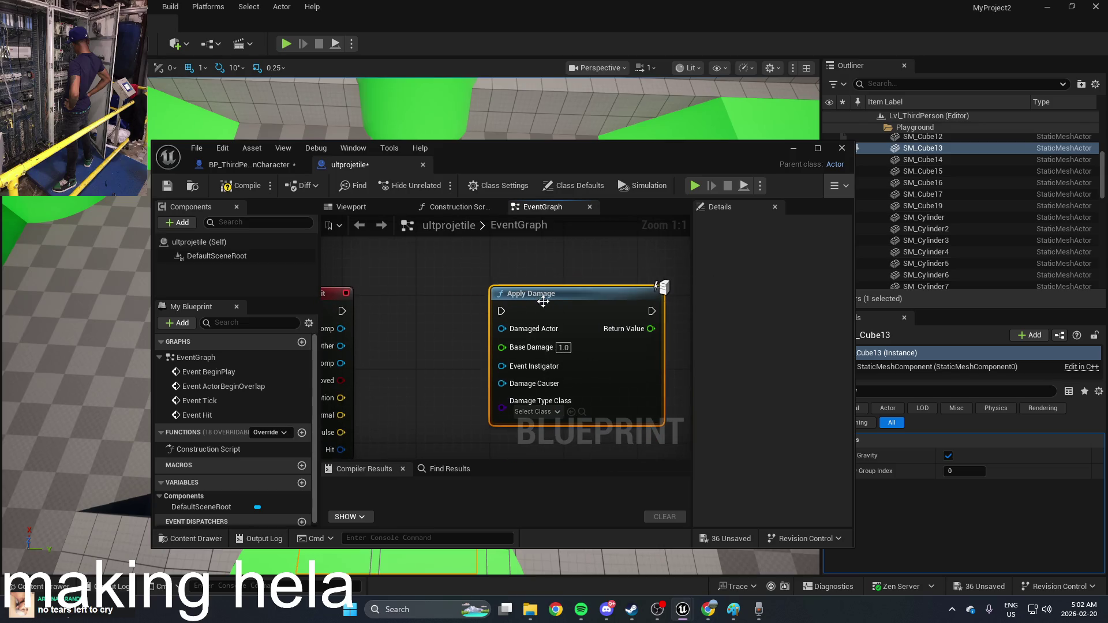
{"action": "scroll", "coordinate": [543, 301], "scroll_direction": "down", "scroll_amount": 1}
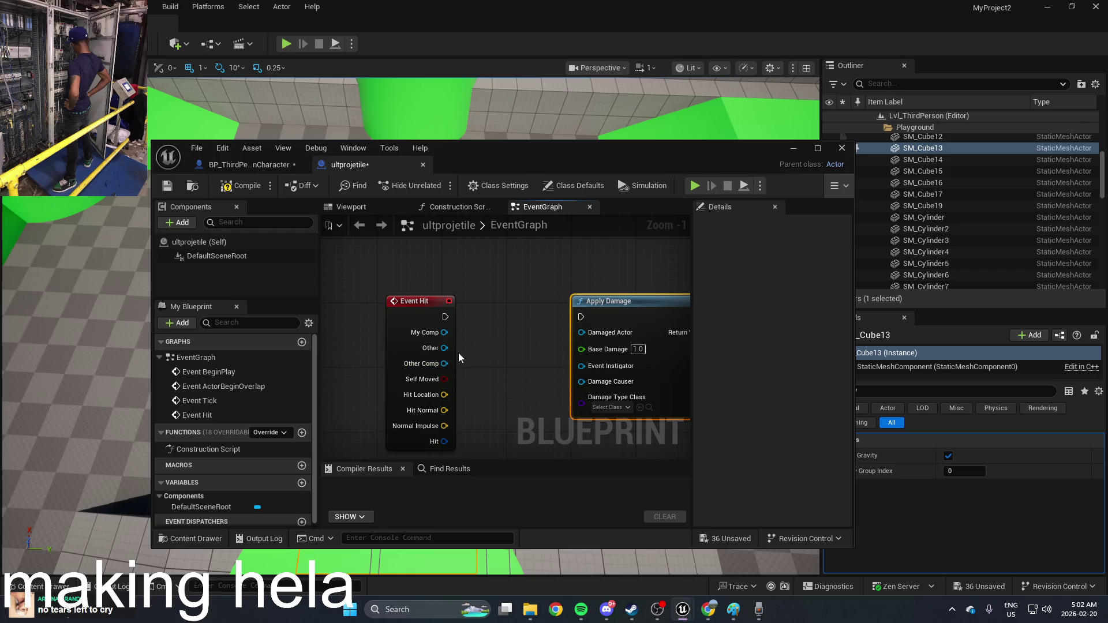
{"action": "mouse_move", "coordinate": [438, 366]}
{"action": "left_mouse_down"}
{"action": "mouse_move", "coordinate": [582, 335]}
{"action": "mouse_move", "coordinate": [664, 333]}
{"action": "left_mouse_up"}
{"action": "key", "text": "Escape"}
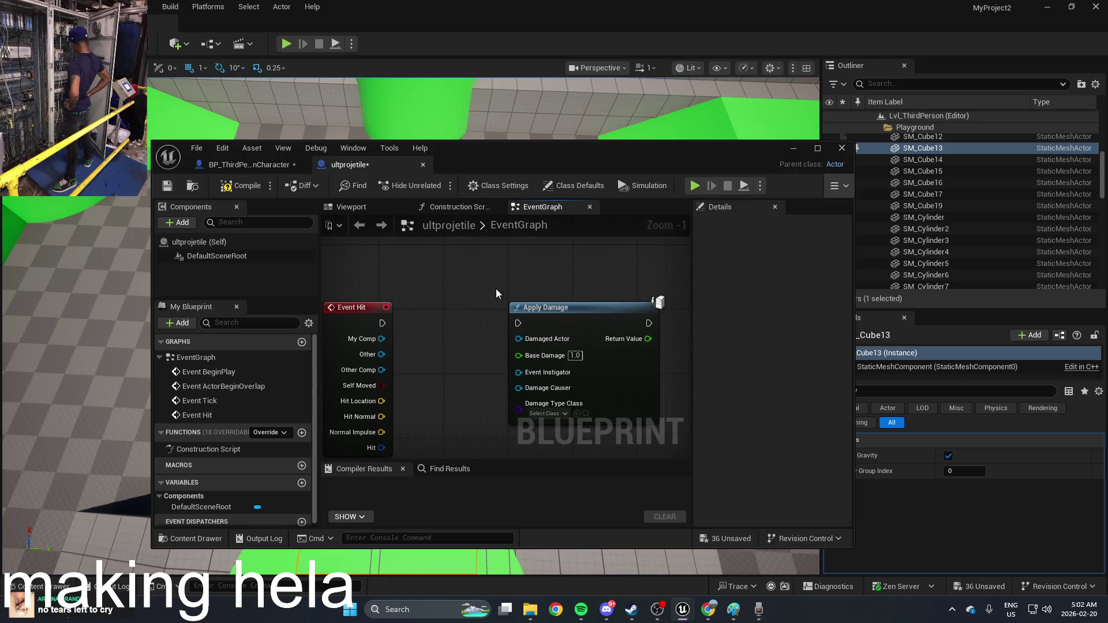
Add a Break Hit Result node below Event Hit, fed by its Hit pin, and expand it
{"action": "right_click", "coordinate": [505, 283]}
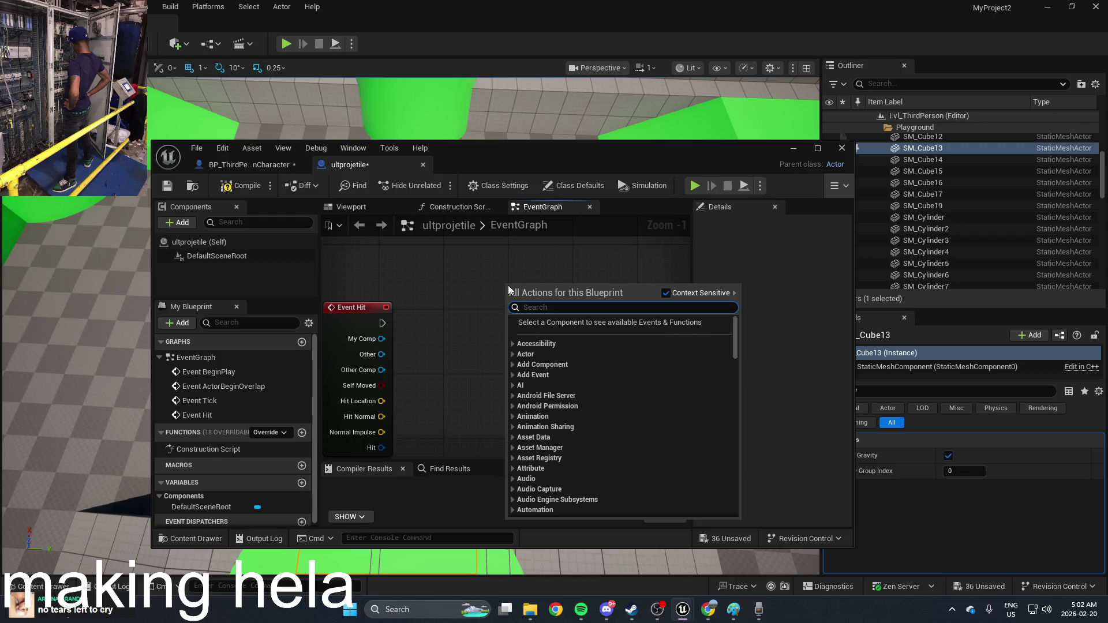
{"action": "type", "text": "breaj"}
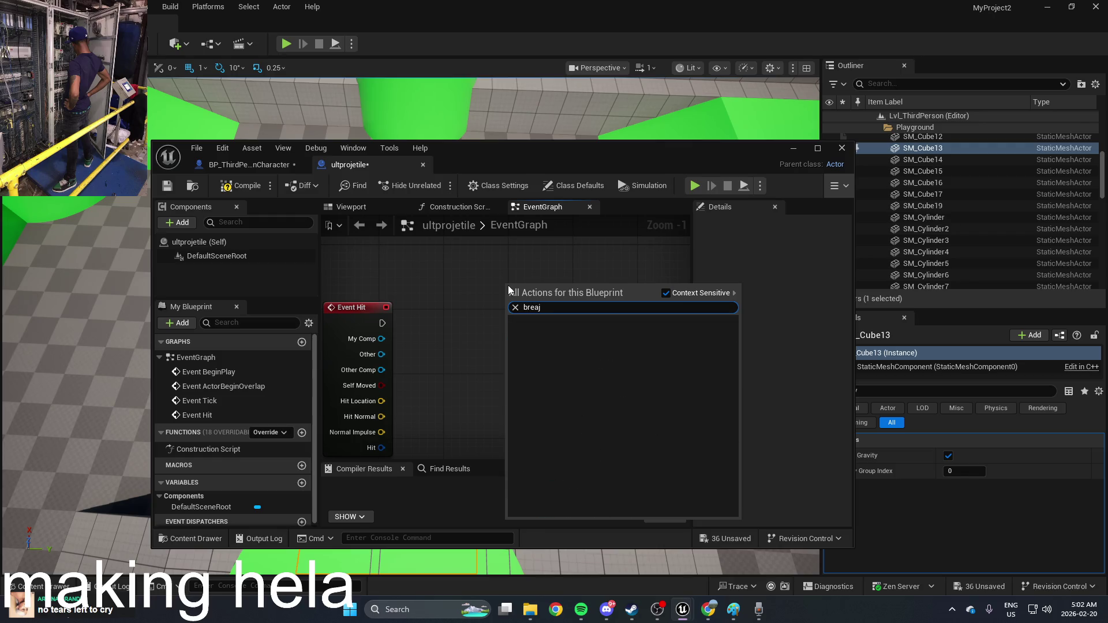
{"action": "type", "text": "k hit"}
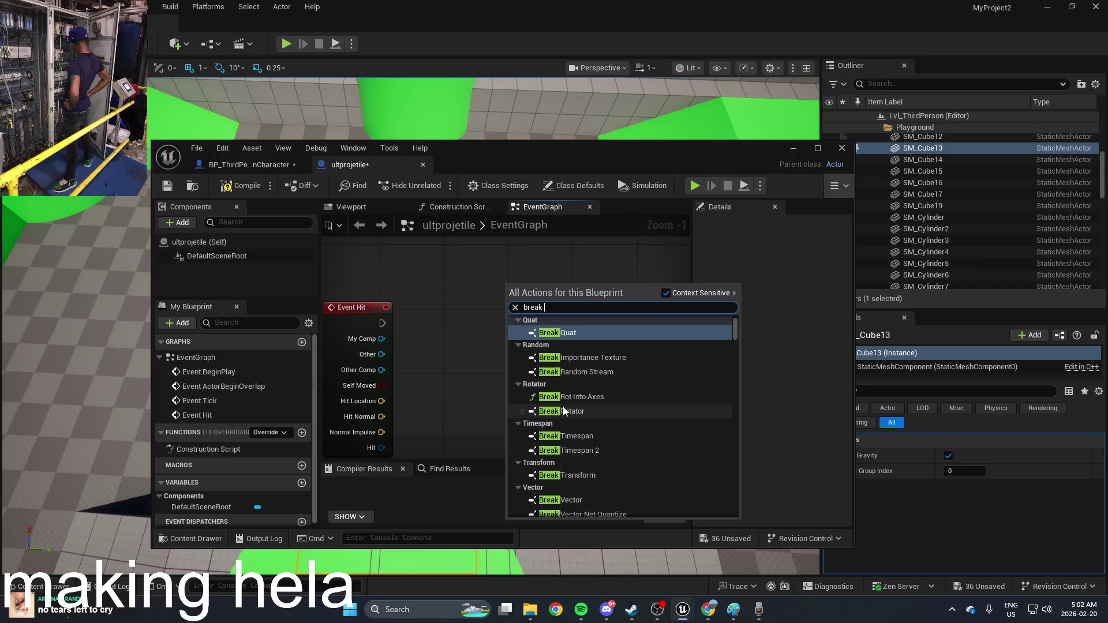
{"action": "left_click", "coordinate": [583, 332]}
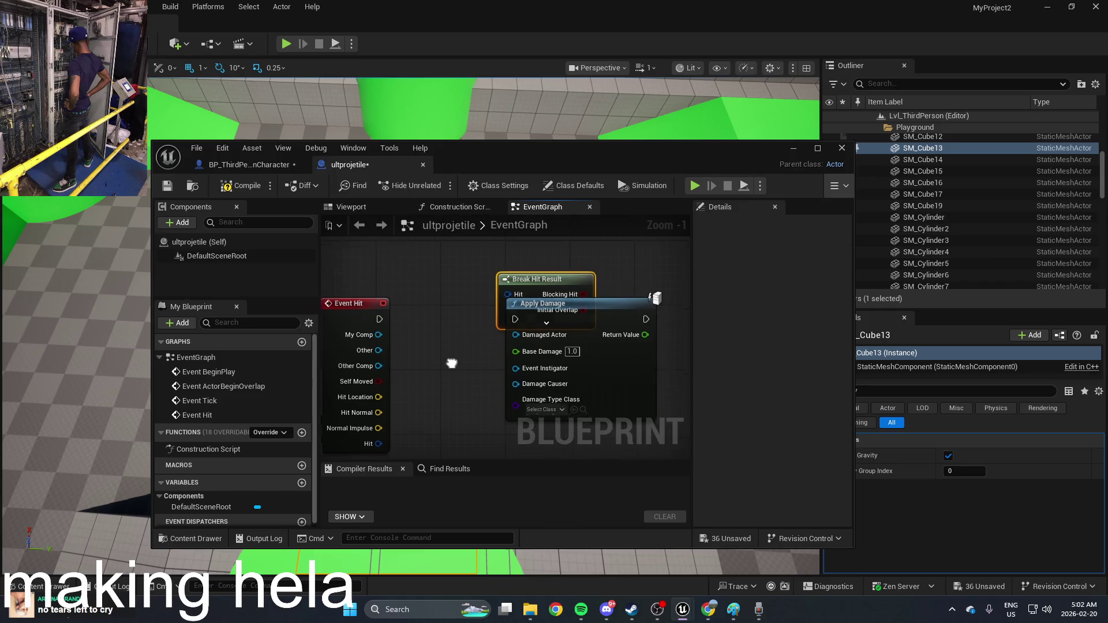
{"action": "left_click_drag", "start_coordinate": [557, 279], "coordinate": [628, 299]}
{"action": "left_click", "coordinate": [585, 261]}
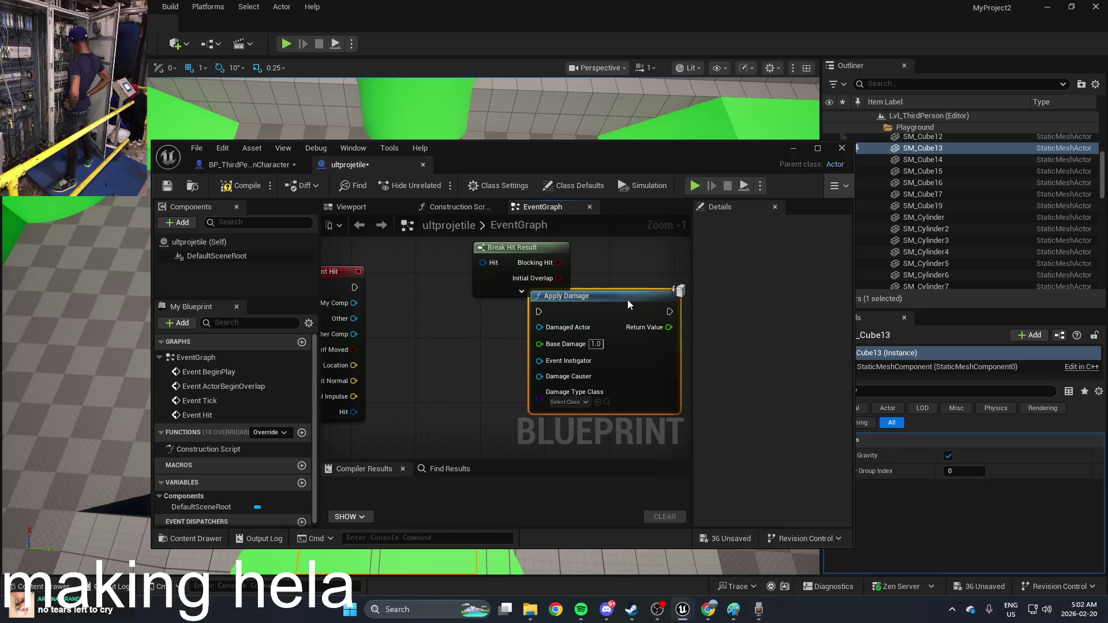
{"action": "left_click_drag", "start_coordinate": [511, 249], "coordinate": [455, 396]}
{"action": "mouse_move", "coordinate": [373, 418]}
{"action": "left_mouse_down"}
{"action": "mouse_move", "coordinate": [352, 415]}
{"action": "mouse_move", "coordinate": [426, 408]}
{"action": "left_mouse_up"}
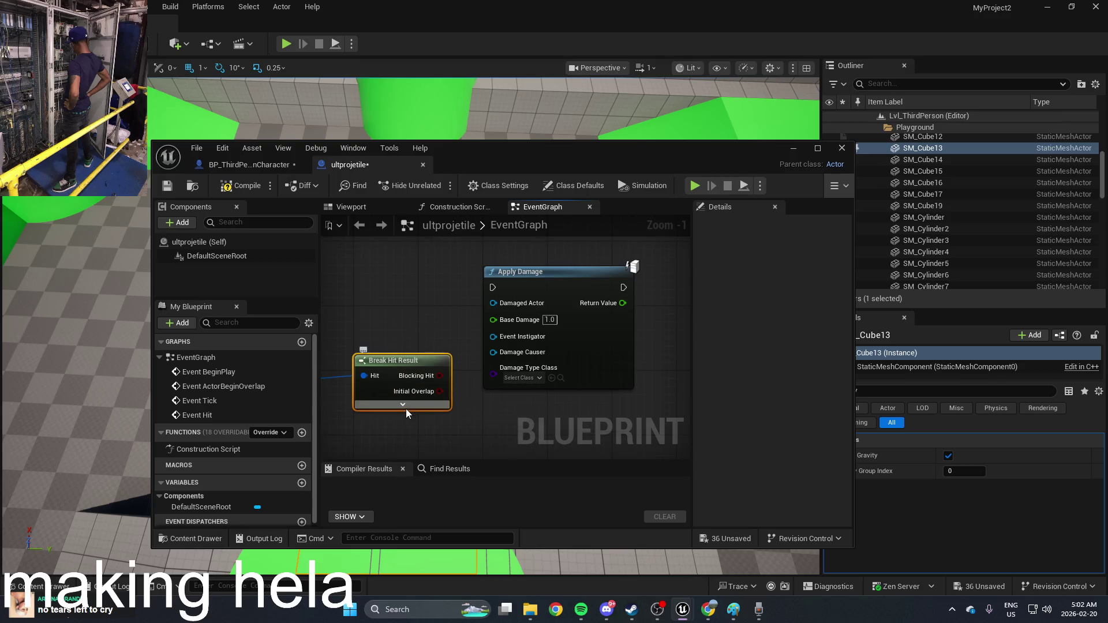
{"action": "left_click", "coordinate": [403, 400]}
{"action": "scroll", "coordinate": [502, 323], "scroll_direction": "down", "scroll_amount": 2}
Wire Event Hit's exec and Hit Actor into Apply Damage's Damaged Actor, then compile
{"action": "left_click", "coordinate": [525, 288]}
{"action": "mouse_move", "coordinate": [517, 291]}
{"action": "left_mouse_down"}
{"action": "mouse_move", "coordinate": [375, 272]}
{"action": "mouse_move", "coordinate": [427, 275]}
{"action": "left_mouse_up"}
{"action": "left_click_drag", "start_coordinate": [499, 341], "coordinate": [469, 370]}
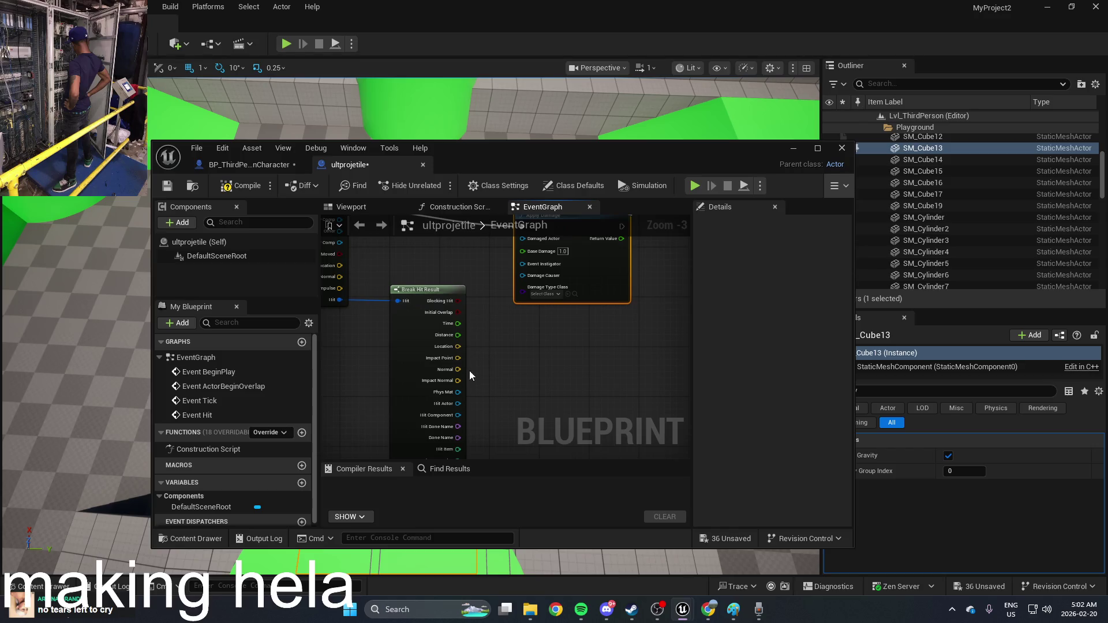
{"action": "left_click_drag", "start_coordinate": [439, 419], "coordinate": [503, 255]}
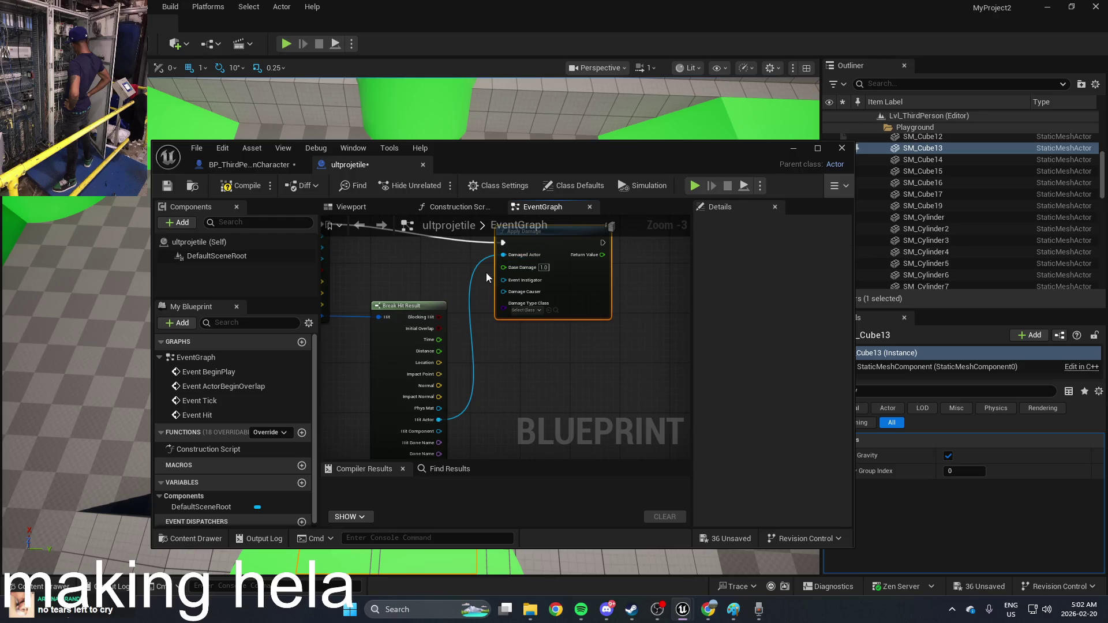
{"action": "left_click", "coordinate": [243, 186]}
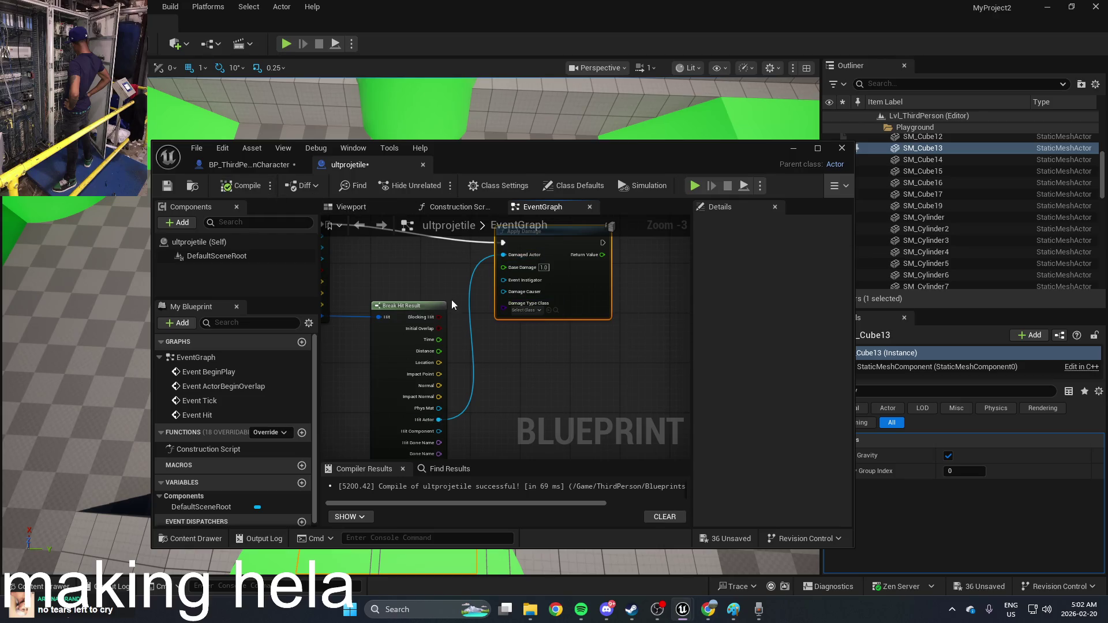
{"action": "left_click_drag", "start_coordinate": [452, 300], "coordinate": [544, 367]}
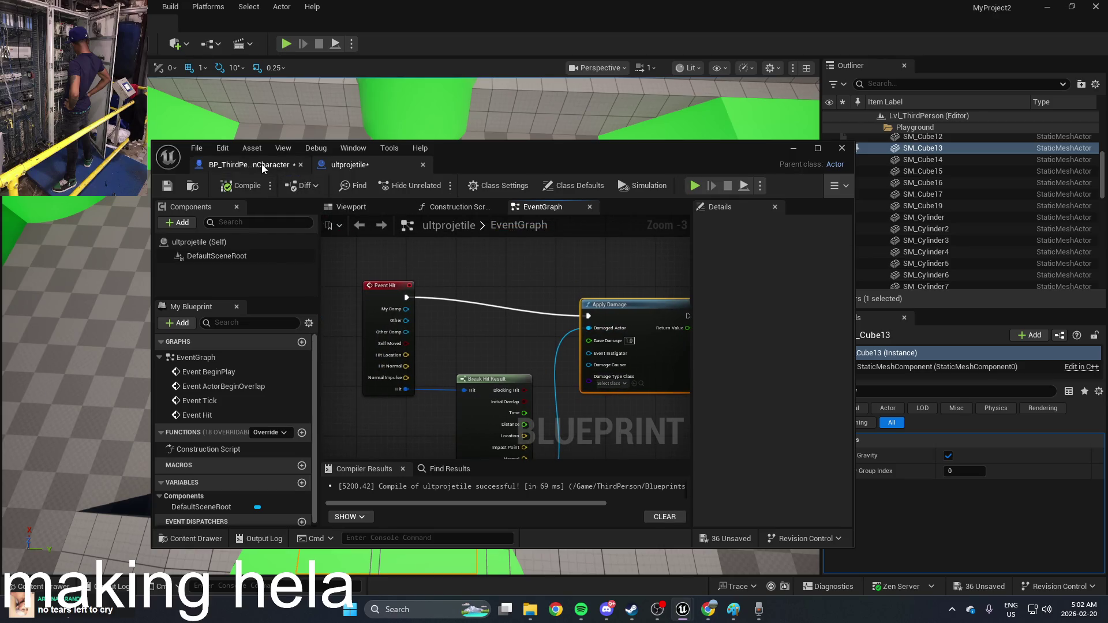
Maximize the BP_ThirdPersonCharacter event graph and search the node list for 'movement'
{"action": "left_click", "coordinate": [262, 164]}
{"action": "left_click", "coordinate": [817, 148]}
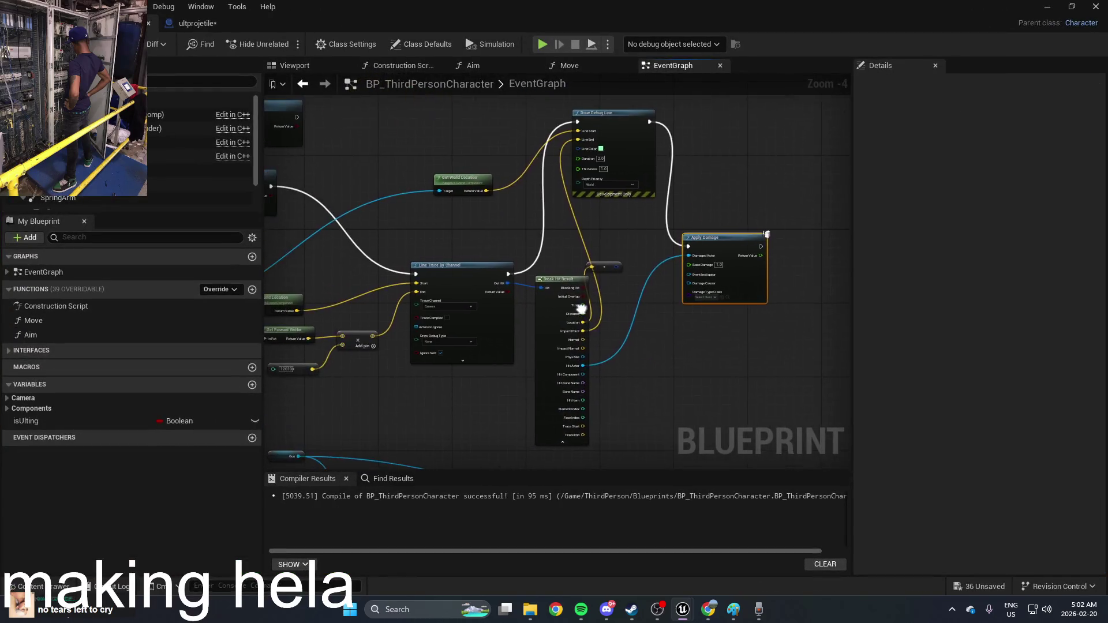
{"action": "mouse_move", "coordinate": [639, 257]}
{"action": "left_mouse_down"}
{"action": "mouse_move", "coordinate": [589, 348]}
{"action": "mouse_move", "coordinate": [682, 372]}
{"action": "left_mouse_up"}
{"action": "left_click_drag", "start_coordinate": [630, 293], "coordinate": [622, 348]}
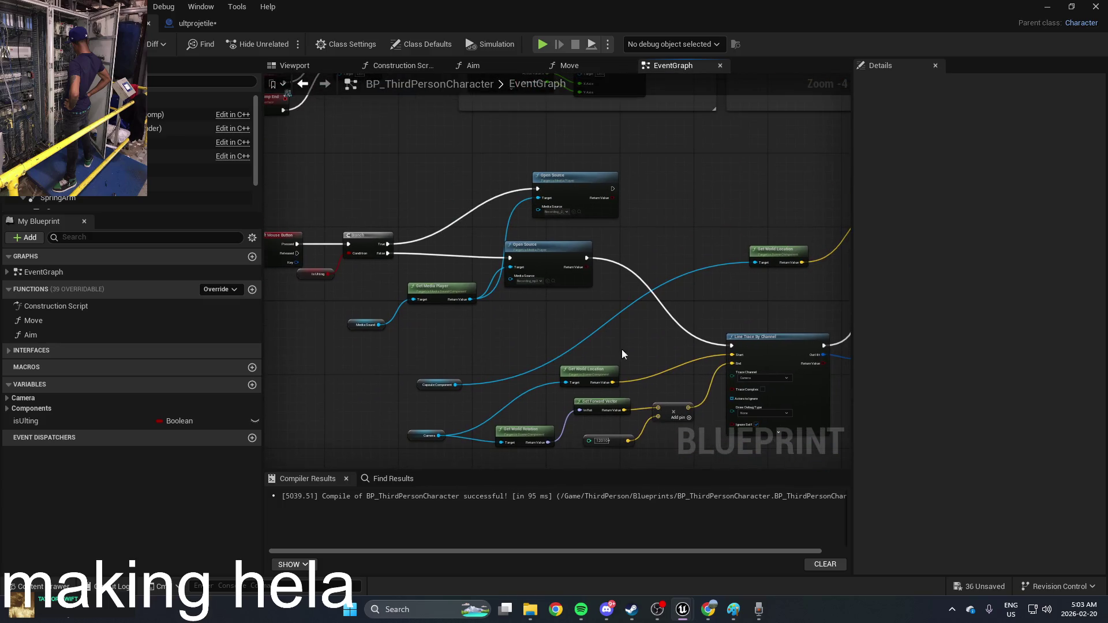
{"action": "scroll", "coordinate": [618, 241], "scroll_direction": "up", "scroll_amount": 3}
{"action": "right_click", "coordinate": [691, 268]}
{"action": "type", "text": "mov"}
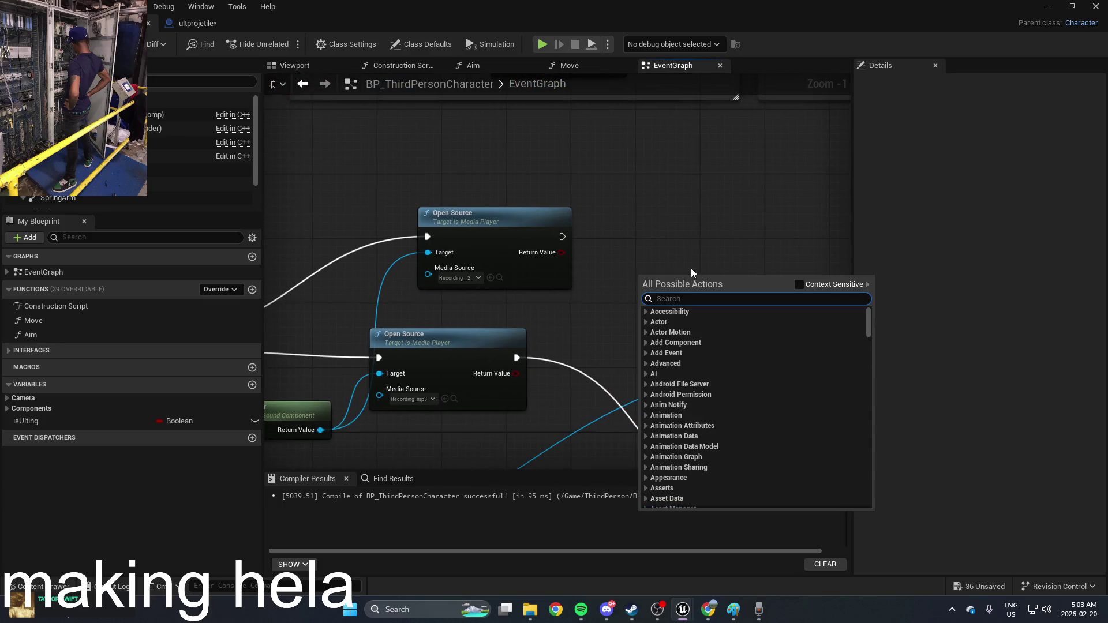
{"action": "type", "text": "ement"}
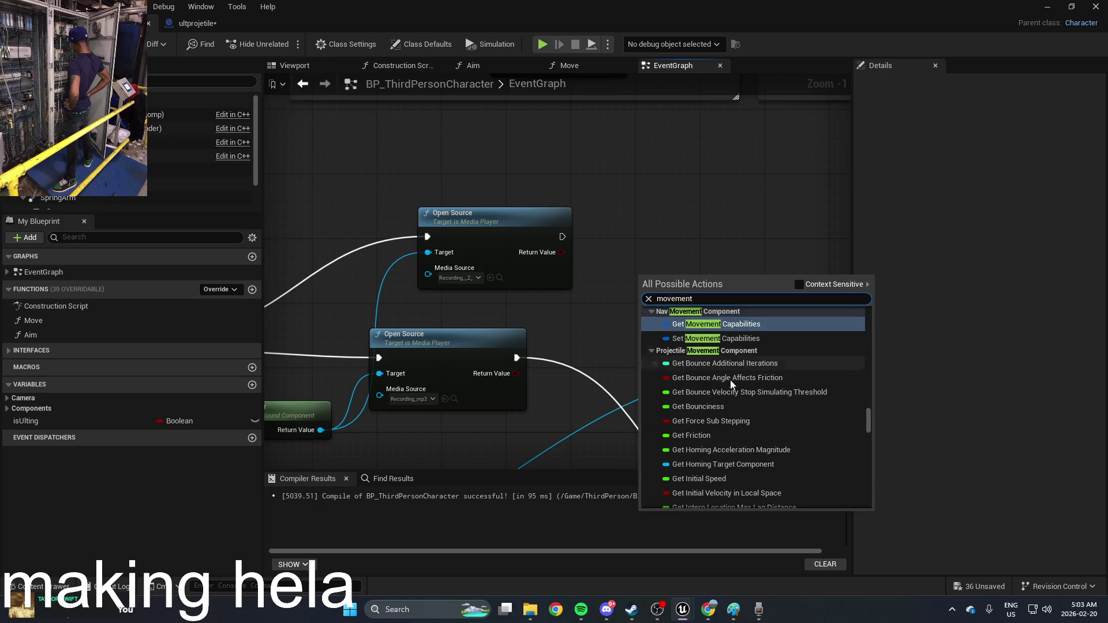
{"action": "scroll", "coordinate": [734, 392], "scroll_direction": "down", "scroll_amount": 5}
{"action": "scroll", "coordinate": [734, 392], "scroll_direction": "down", "scroll_amount": 5}
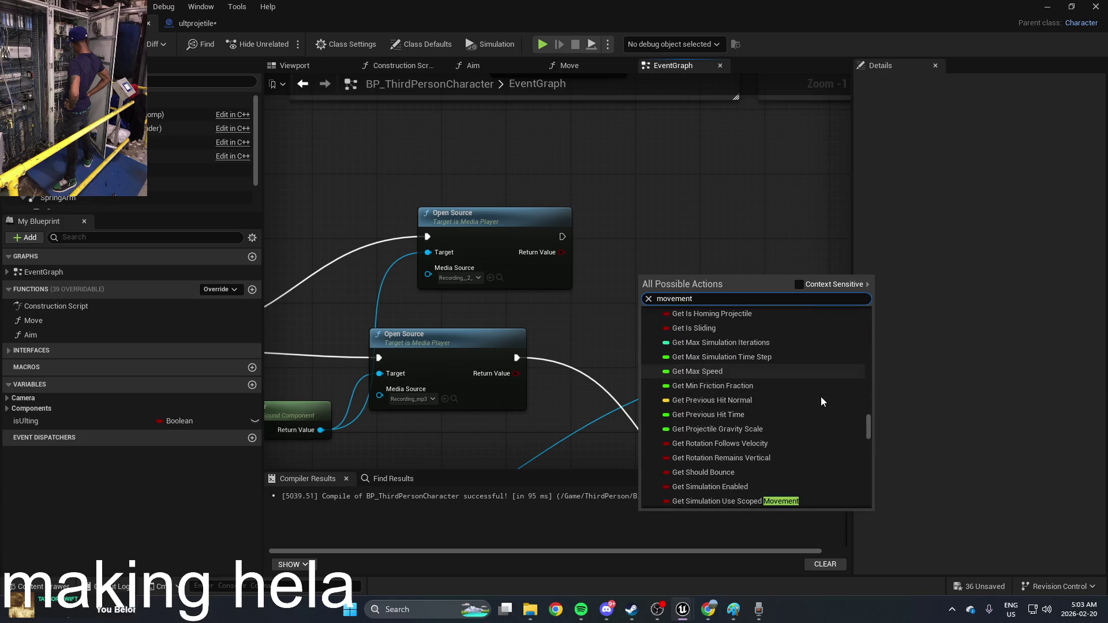
{"action": "scroll", "coordinate": [824, 401], "scroll_direction": "down", "scroll_amount": 10}
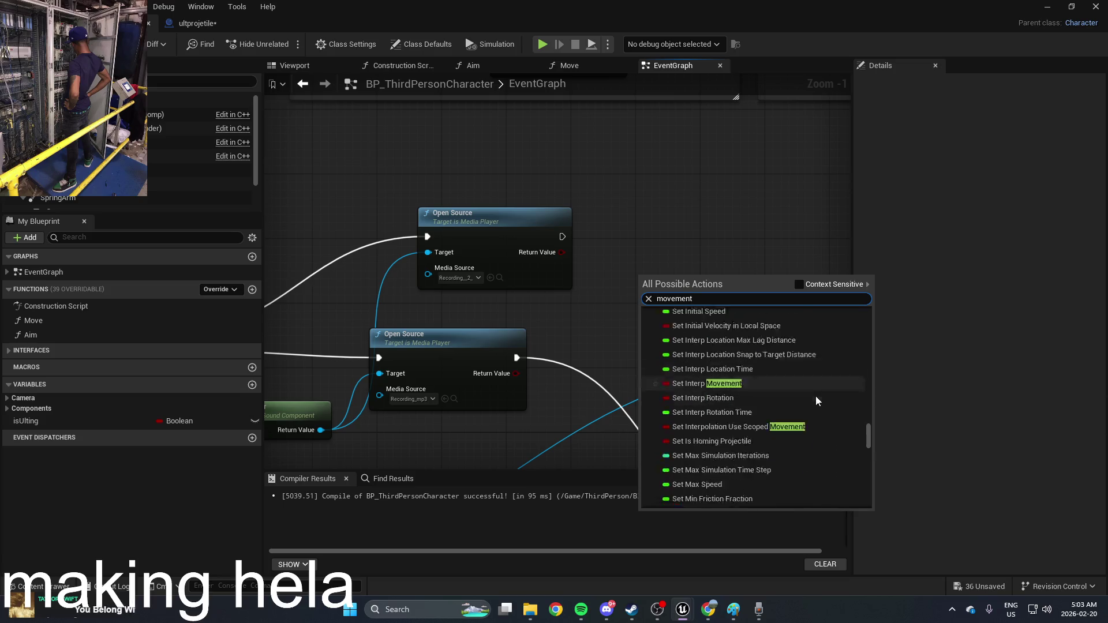
{"action": "scroll", "coordinate": [818, 400], "scroll_direction": "down", "scroll_amount": 10}
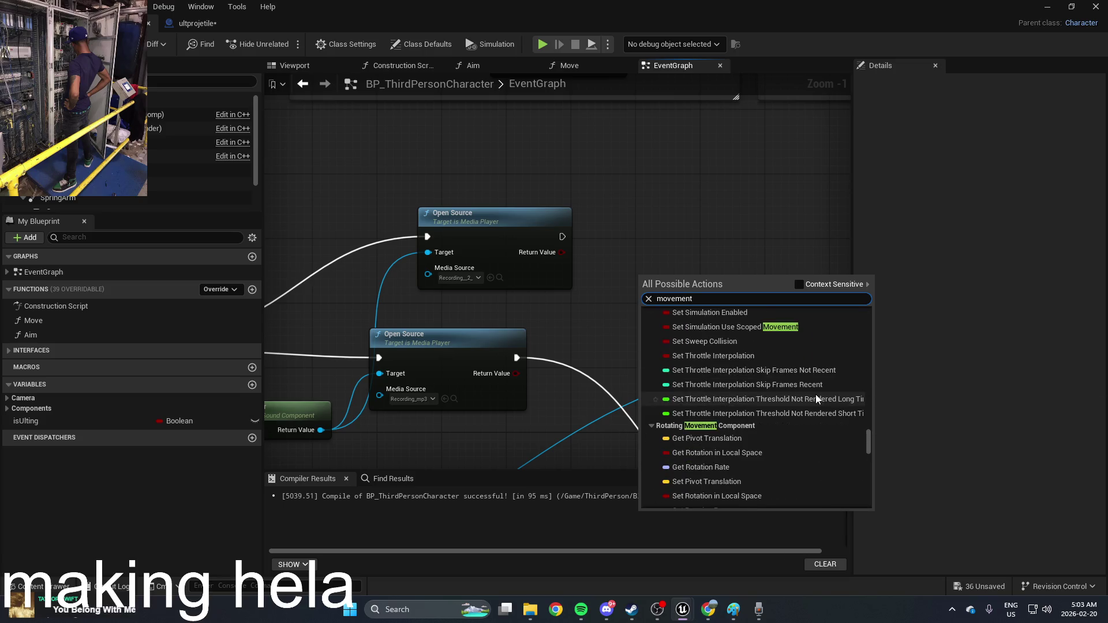
{"action": "scroll", "coordinate": [818, 398], "scroll_direction": "down", "scroll_amount": 6}
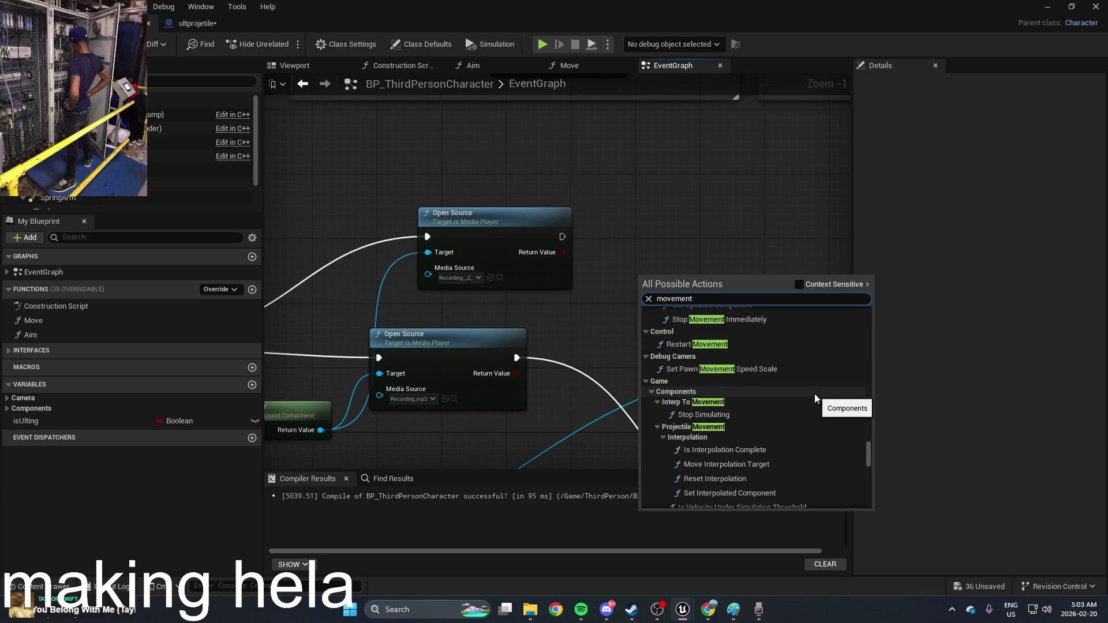
{"action": "scroll", "coordinate": [816, 398], "scroll_direction": "up", "scroll_amount": 5}
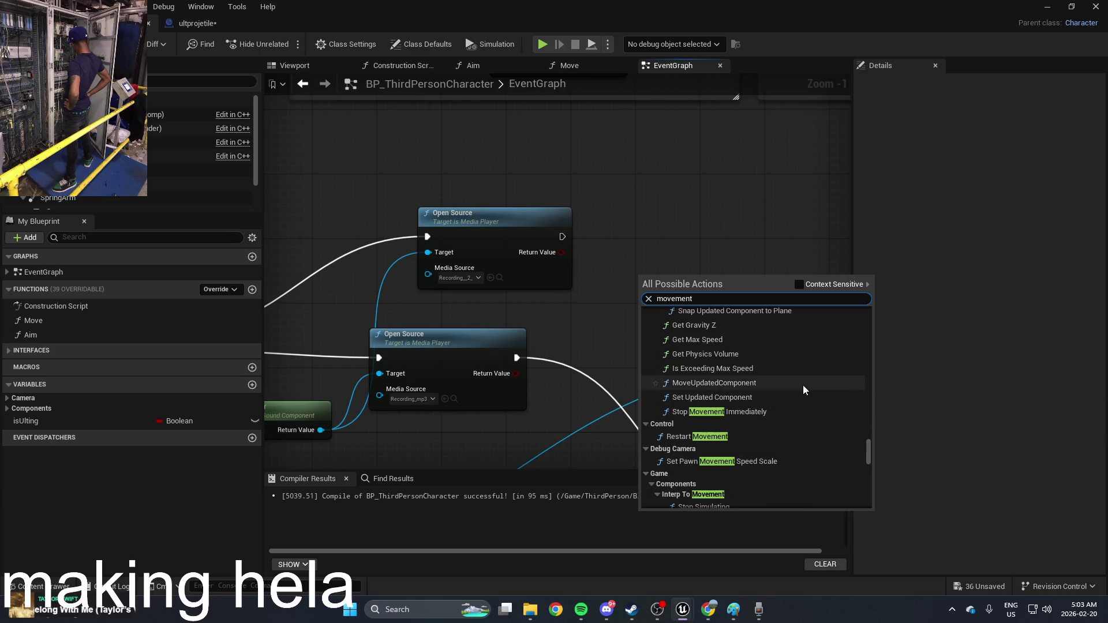
Close the Blueprint editor, glance at the Chrome forum thread, then return to Unreal
{"action": "left_click", "coordinate": [706, 235]}
{"action": "mouse_move", "coordinate": [924, 7]}
{"action": "left_mouse_down"}
{"action": "mouse_move", "coordinate": [953, 89]}
{"action": "mouse_move", "coordinate": [936, 114]}
{"action": "left_mouse_up"}
{"action": "left_click", "coordinate": [688, 597]}
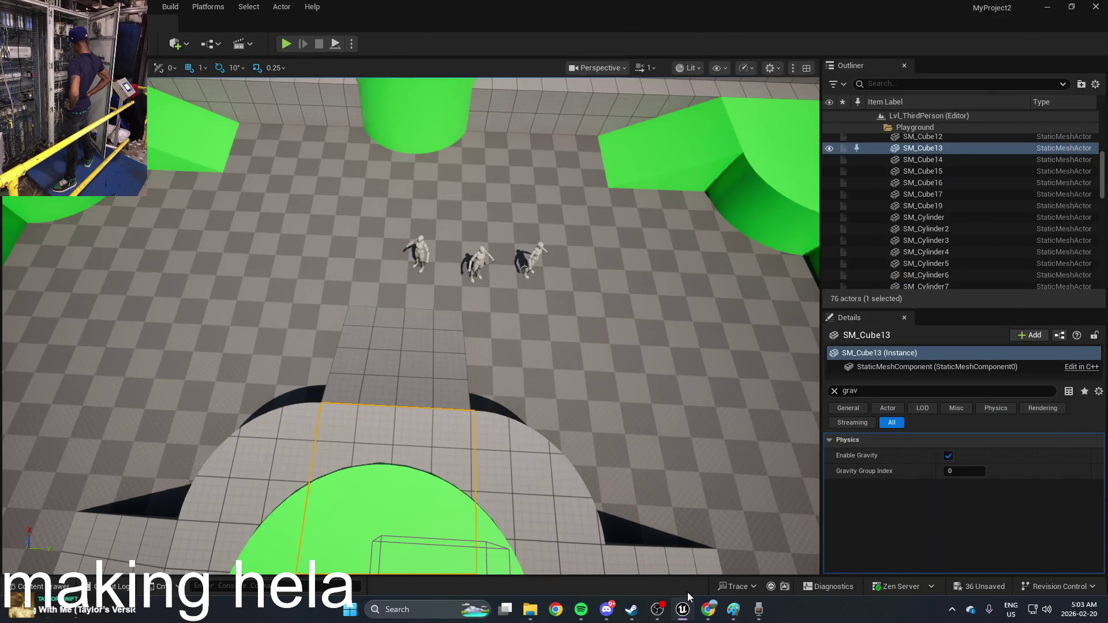
{"action": "left_click", "coordinate": [710, 610]}
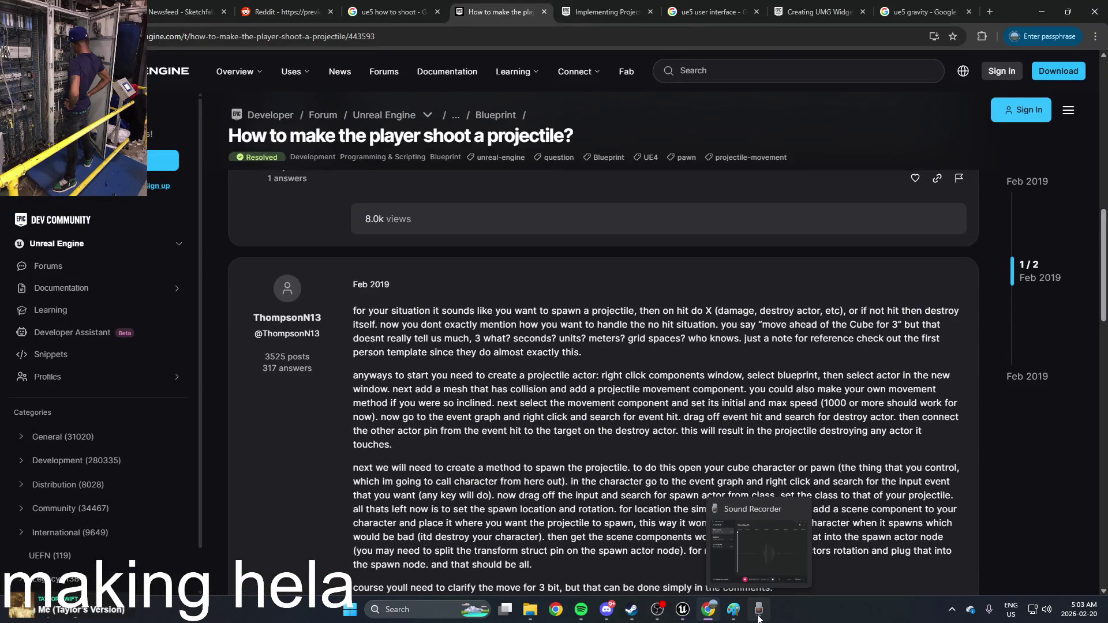
{"action": "mouse_move", "coordinate": [710, 617]}
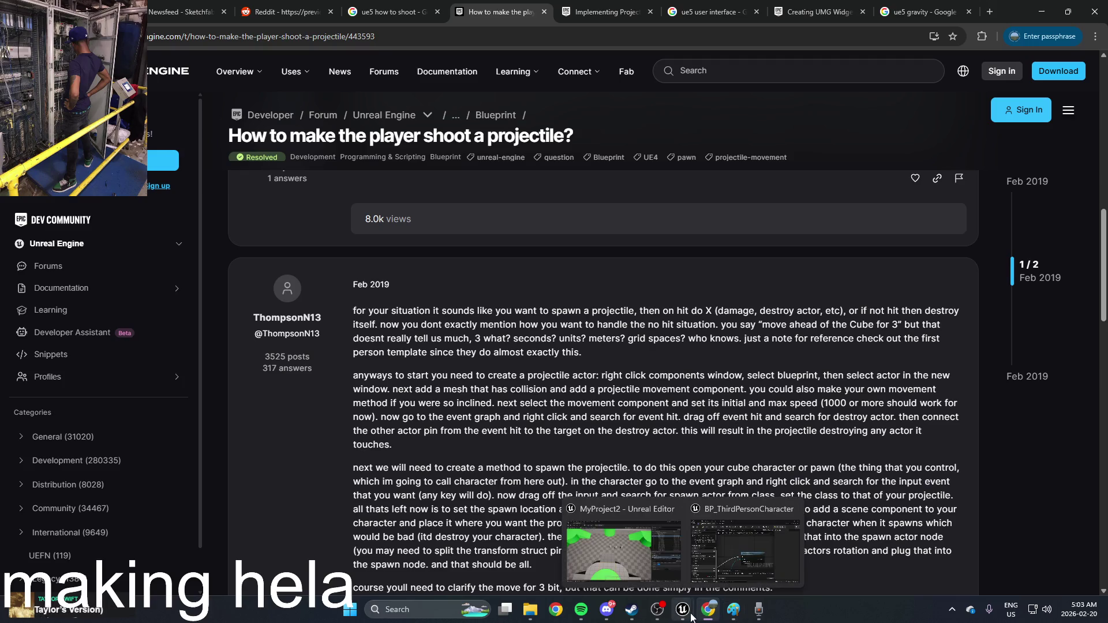
{"action": "left_click", "coordinate": [716, 570]}
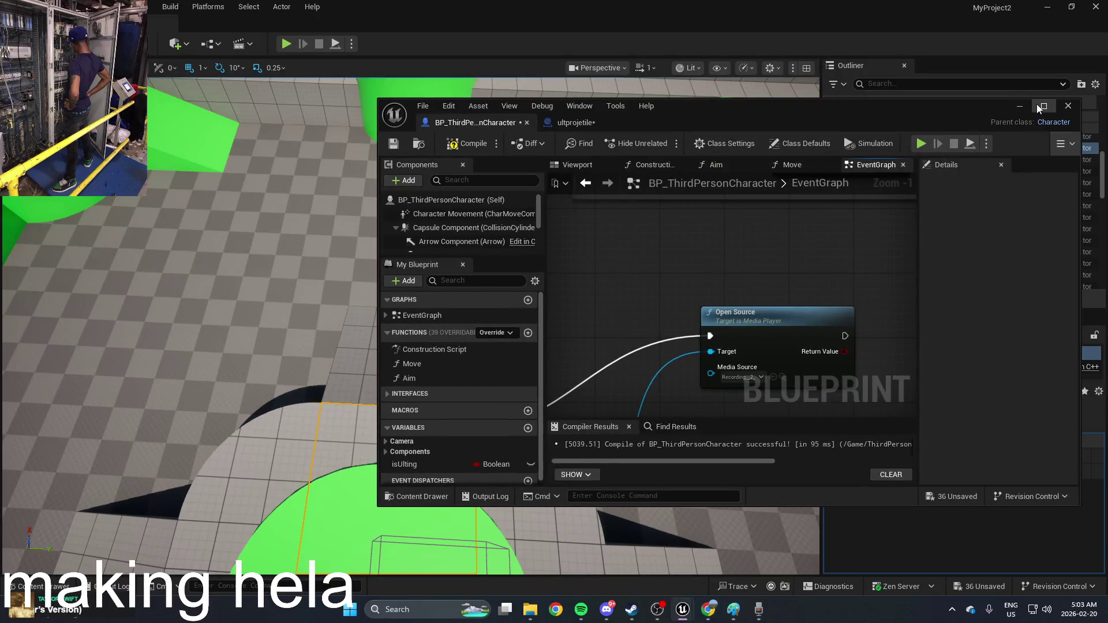
Add a Spawn Actor from Class node with its Class set to Ultprojetile
{"action": "left_click", "coordinate": [1043, 106]}
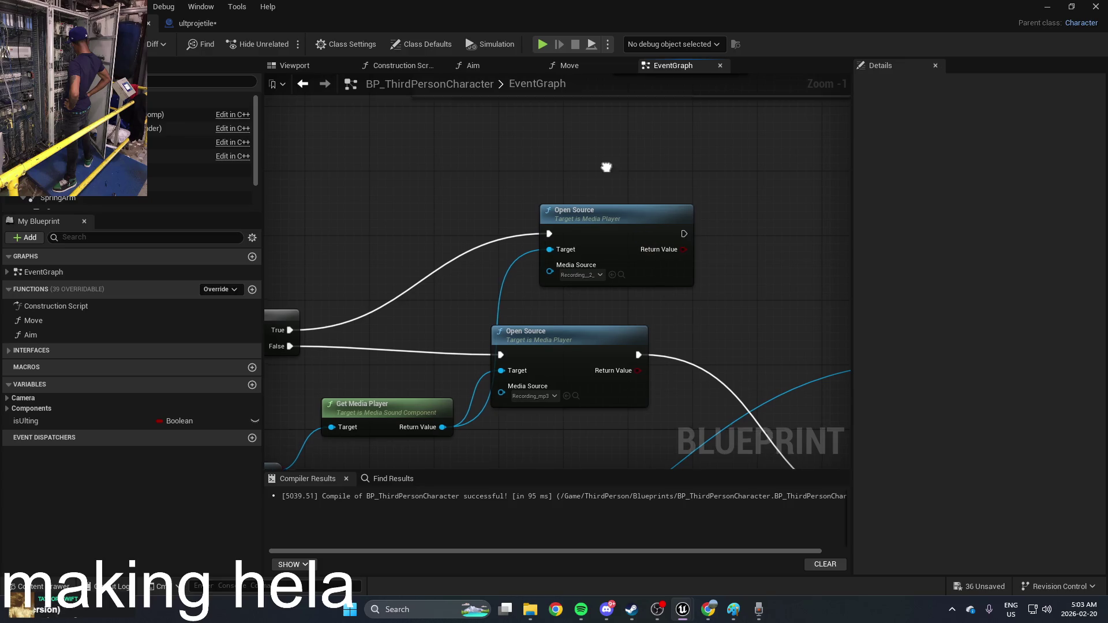
{"action": "right_click", "coordinate": [725, 281]}
{"action": "type", "text": "s"}
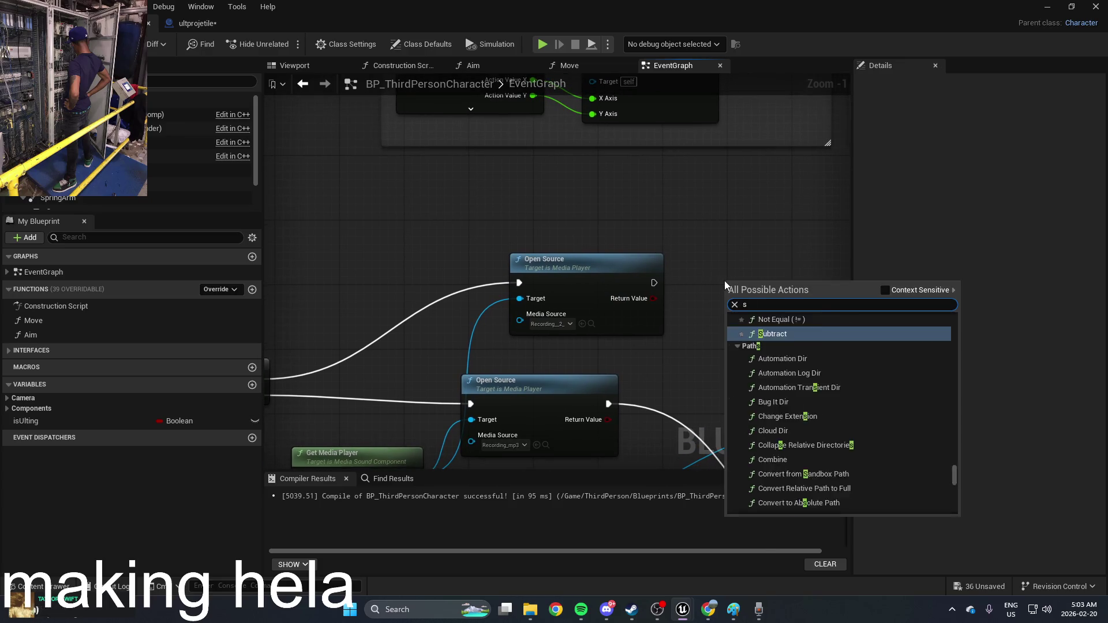
{"action": "type", "text": "pawn"}
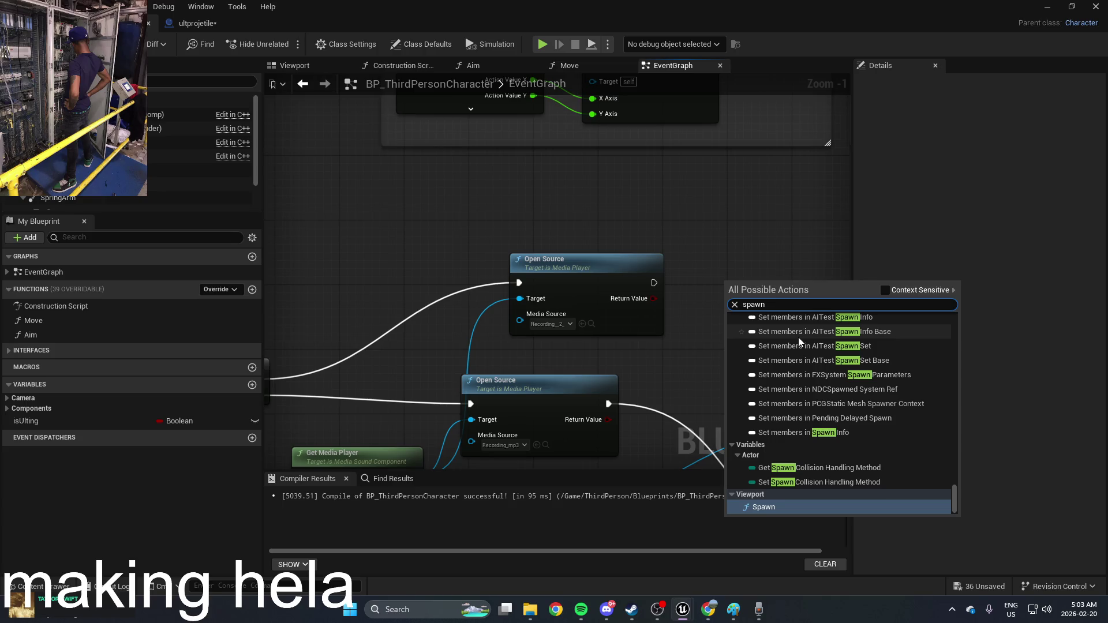
{"action": "type", "text": " act"}
{"action": "scroll", "coordinate": [881, 386], "scroll_direction": "up", "scroll_amount": 5}
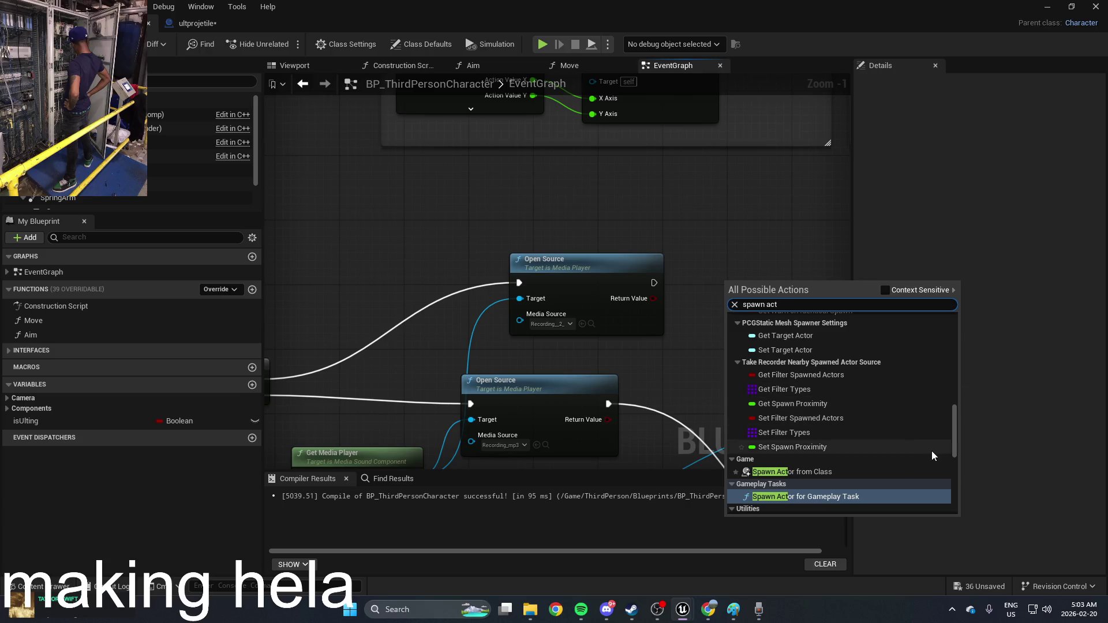
{"action": "left_click", "coordinate": [895, 471]}
{"action": "left_click", "coordinate": [767, 325]}
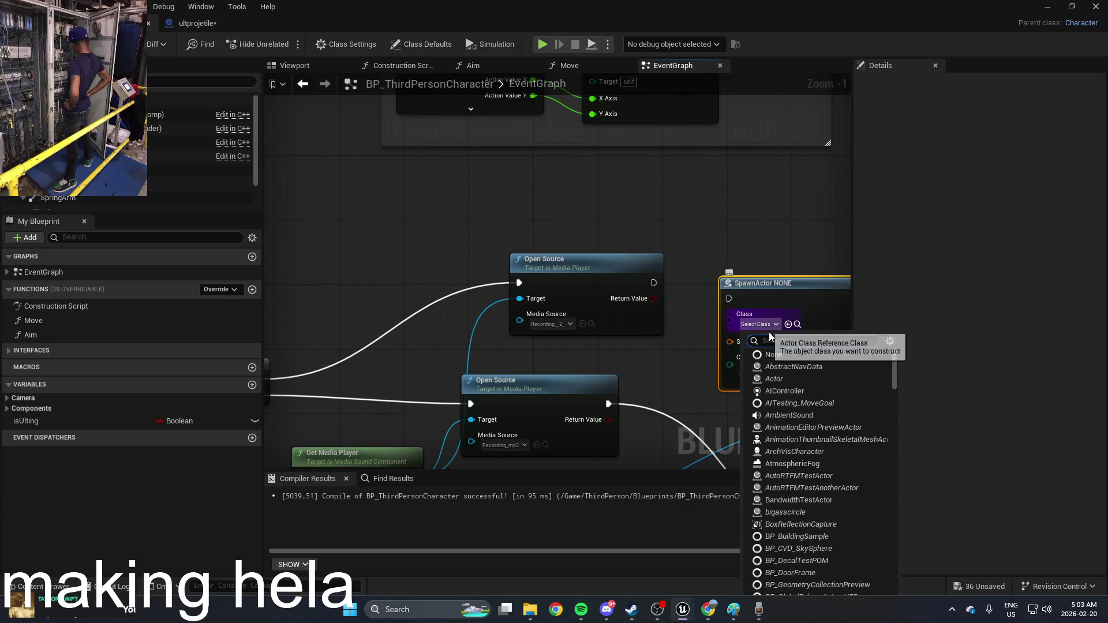
{"action": "type", "text": "ult"}
{"action": "left_click", "coordinate": [782, 379]}
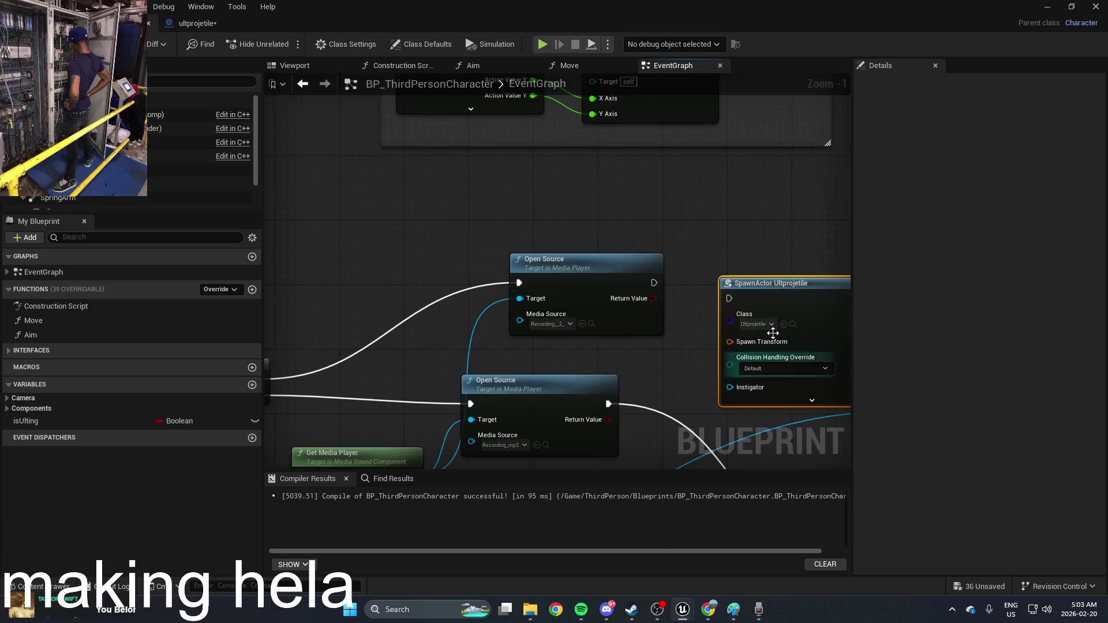
Wire the spawn node after Open Source and drop a Camera reference into the graph
{"action": "mouse_move", "coordinate": [731, 298]}
{"action": "left_mouse_down"}
{"action": "mouse_move", "coordinate": [643, 283]}
{"action": "mouse_move", "coordinate": [656, 281]}
{"action": "left_mouse_up"}
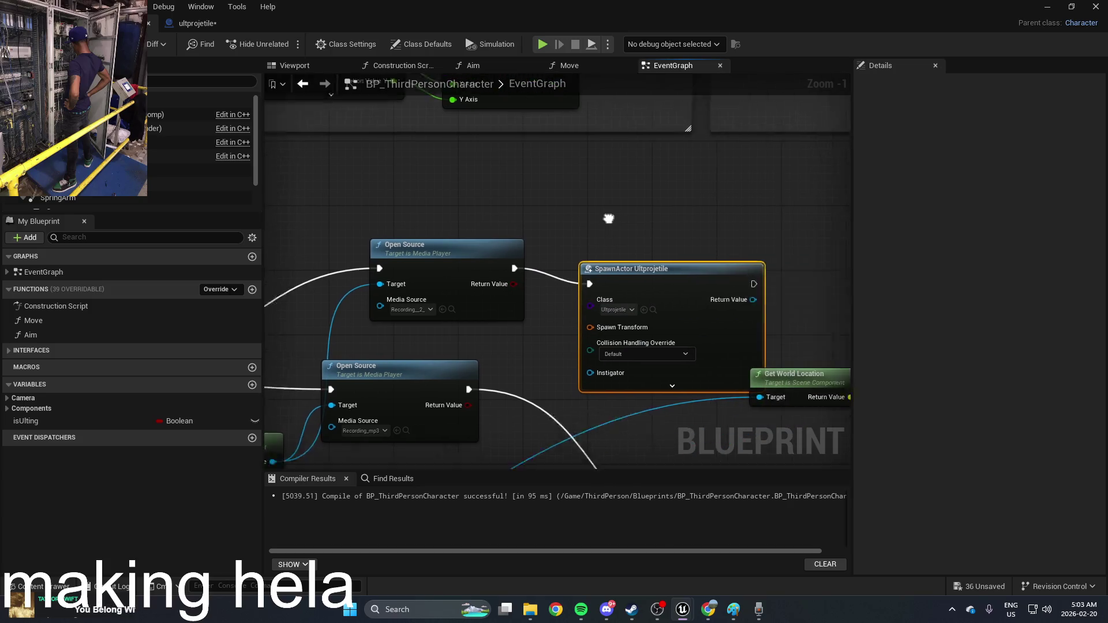
{"action": "mouse_move", "coordinate": [563, 258]}
{"action": "left_mouse_down"}
{"action": "mouse_move", "coordinate": [572, 229]}
{"action": "mouse_move", "coordinate": [616, 228]}
{"action": "left_mouse_up"}
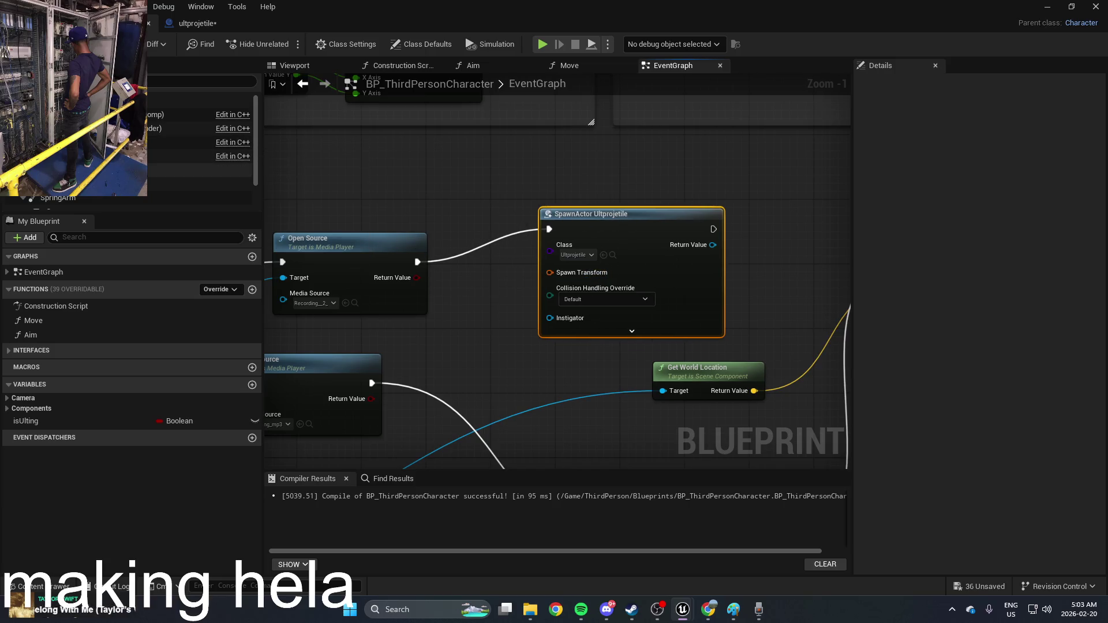
{"action": "scroll", "coordinate": [199, 132], "scroll_direction": "down", "scroll_amount": 1}
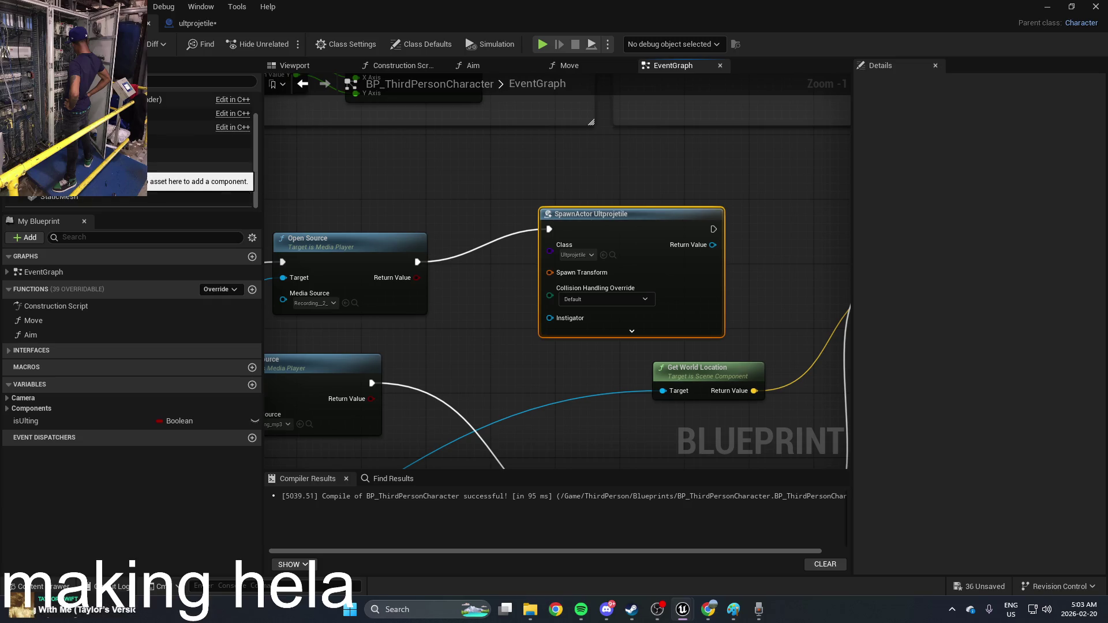
{"action": "left_click", "coordinate": [174, 182]}
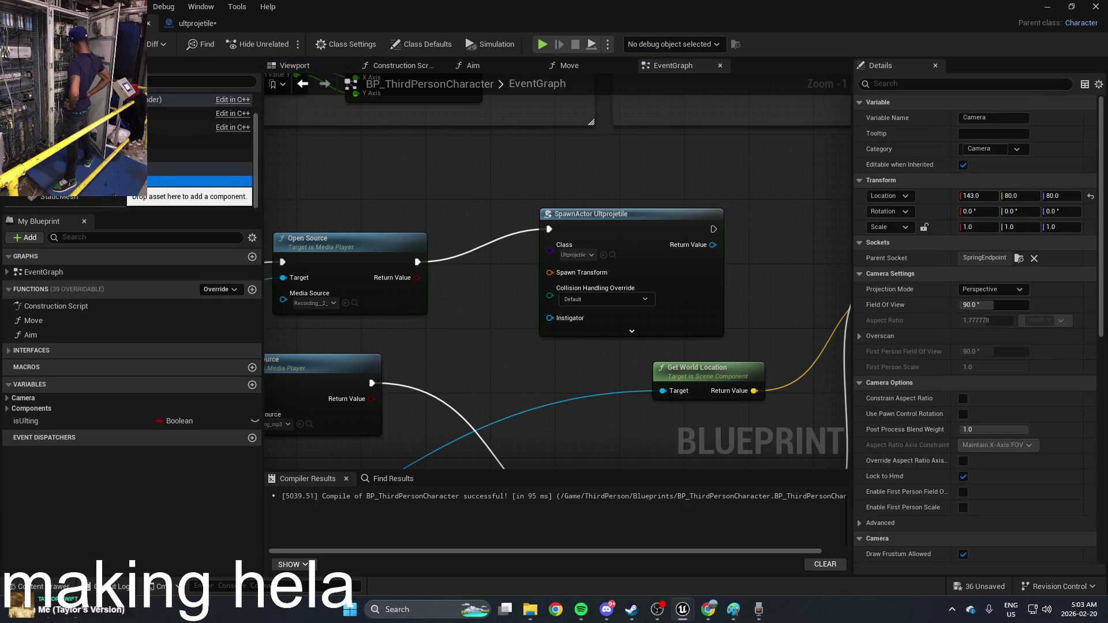
{"action": "mouse_move", "coordinate": [116, 183]}
{"action": "left_mouse_down"}
{"action": "mouse_move", "coordinate": [314, 208]}
{"action": "mouse_move", "coordinate": [478, 319]}
{"action": "mouse_move", "coordinate": [440, 338]}
{"action": "mouse_move", "coordinate": [531, 327]}
{"action": "mouse_move", "coordinate": [554, 287]}
{"action": "mouse_move", "coordinate": [555, 317]}
{"action": "mouse_move", "coordinate": [549, 275]}
{"action": "left_mouse_up"}
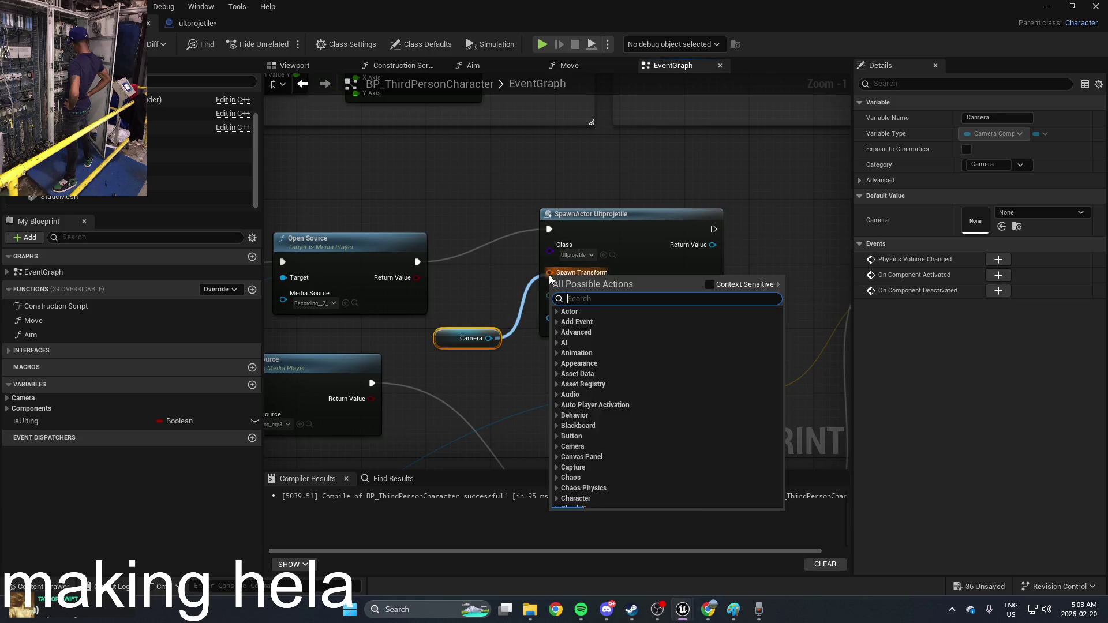
{"action": "left_click", "coordinate": [491, 264]}
Feed the Camera's Get World Location return value into the spawn node's Spawn Transform
{"action": "left_click_drag", "start_coordinate": [465, 339], "coordinate": [412, 331]}
{"action": "right_click", "coordinate": [554, 351]}
{"action": "type", "text": "get world tra"}
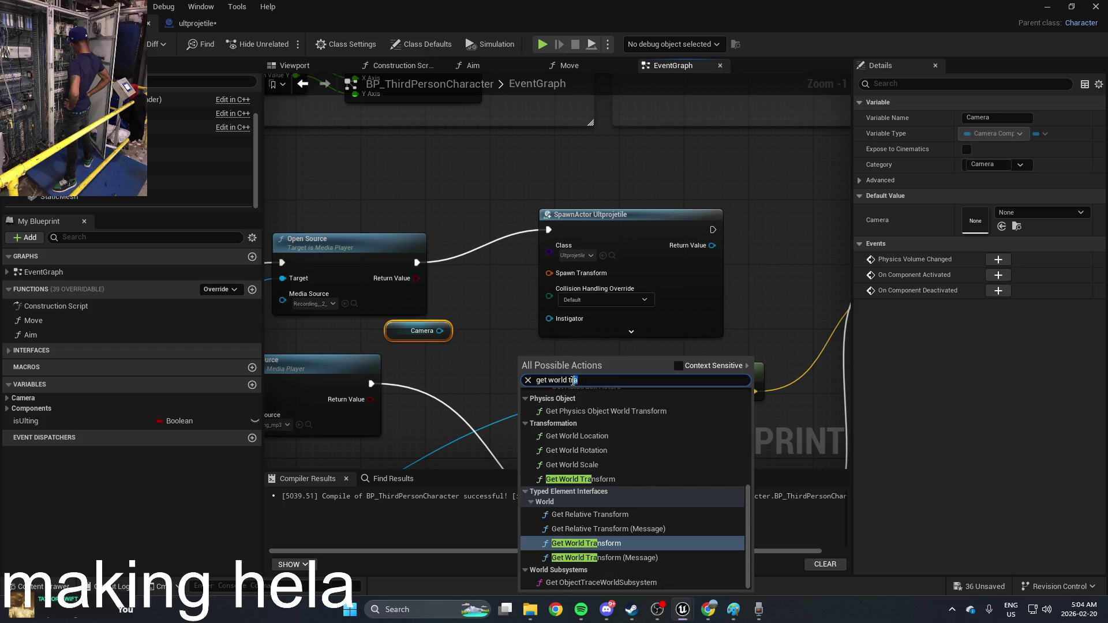
{"action": "type", "text": "loca"}
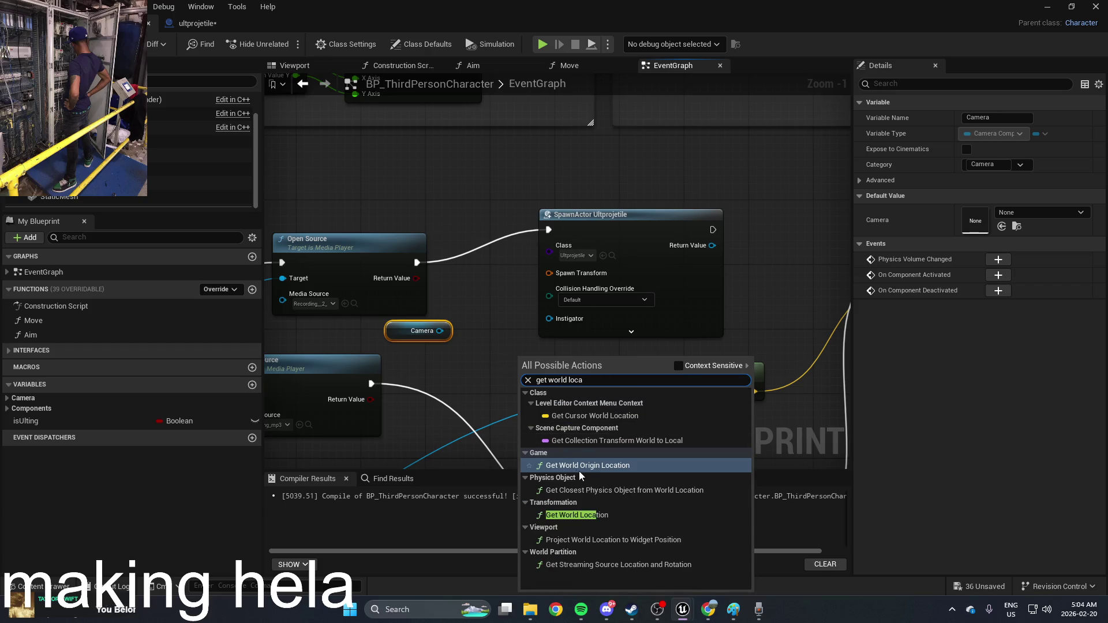
{"action": "left_click", "coordinate": [596, 515]}
{"action": "left_click_drag", "start_coordinate": [525, 384], "coordinate": [439, 331]}
{"action": "mouse_move", "coordinate": [585, 363]}
{"action": "left_mouse_down"}
{"action": "mouse_move", "coordinate": [488, 355]}
{"action": "mouse_move", "coordinate": [551, 352]}
{"action": "mouse_move", "coordinate": [549, 273]}
{"action": "left_mouse_up"}
Set Collision Handling Override to Try To Adjust Location, But Always Spawn
{"action": "mouse_move", "coordinate": [649, 228]}
{"action": "left_mouse_down"}
{"action": "mouse_move", "coordinate": [729, 220]}
{"action": "mouse_move", "coordinate": [705, 204]}
{"action": "left_mouse_up"}
{"action": "left_click", "coordinate": [663, 277]}
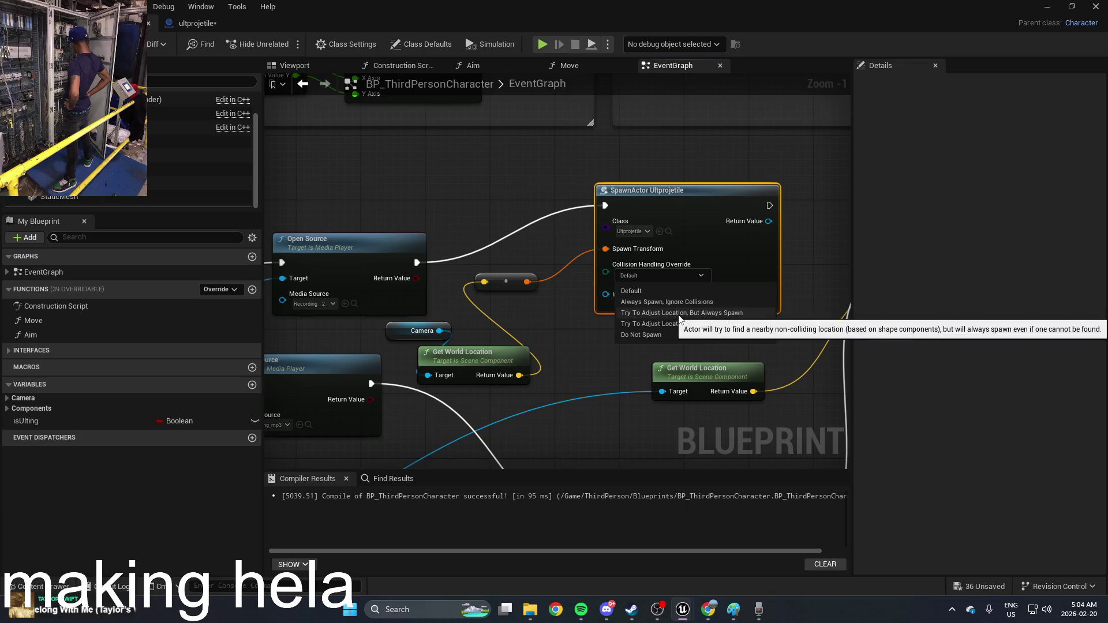
{"action": "left_click", "coordinate": [678, 314]}
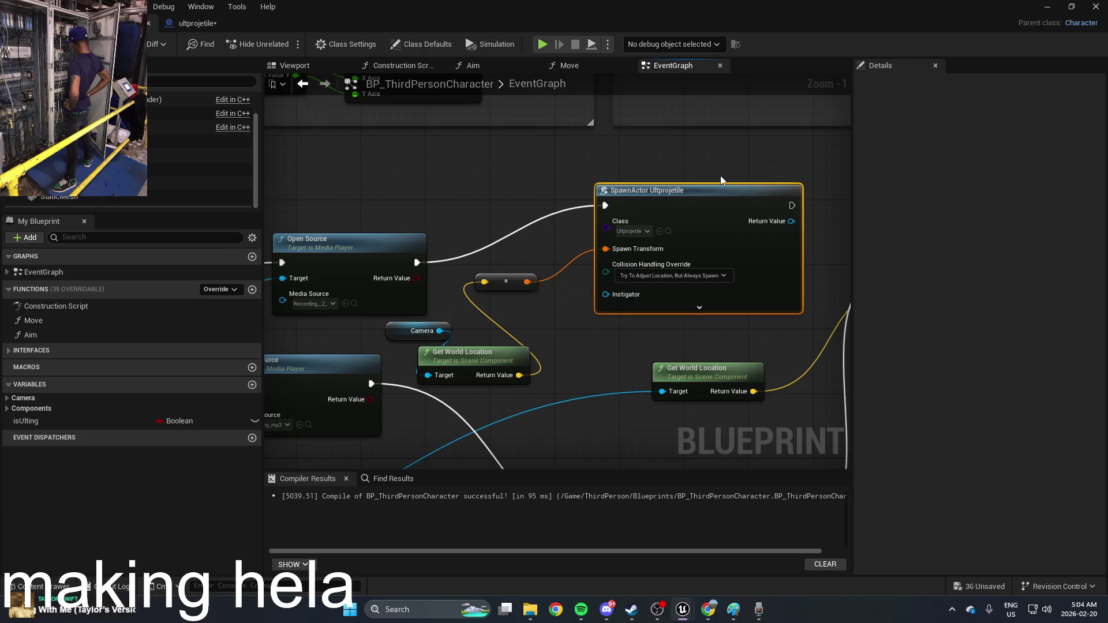
{"action": "left_click", "coordinate": [699, 307]}
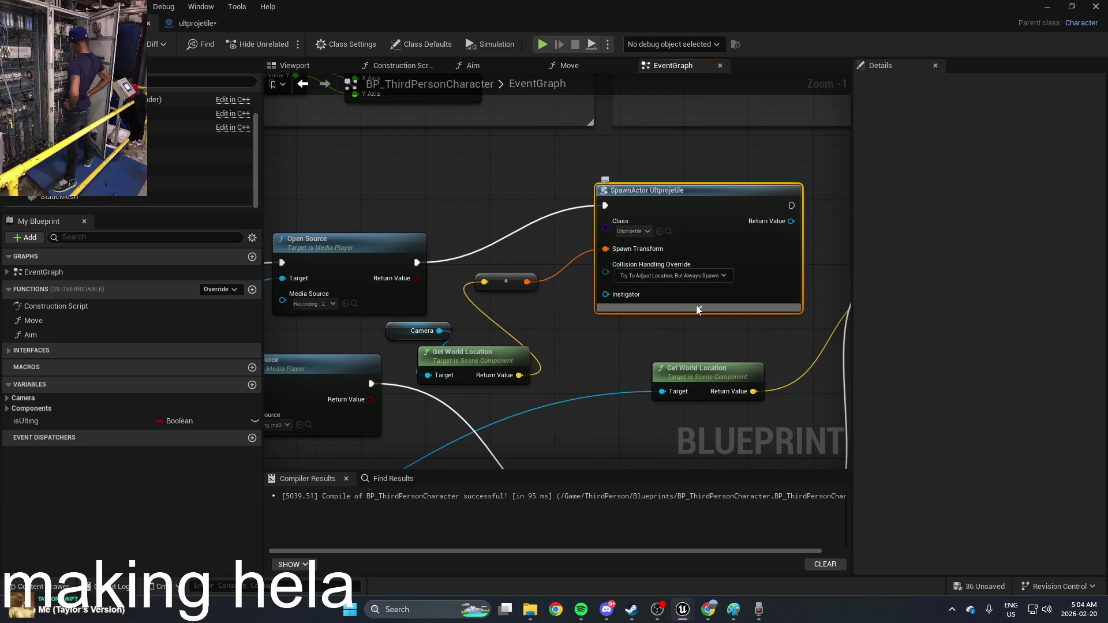
{"action": "left_click", "coordinate": [700, 354]}
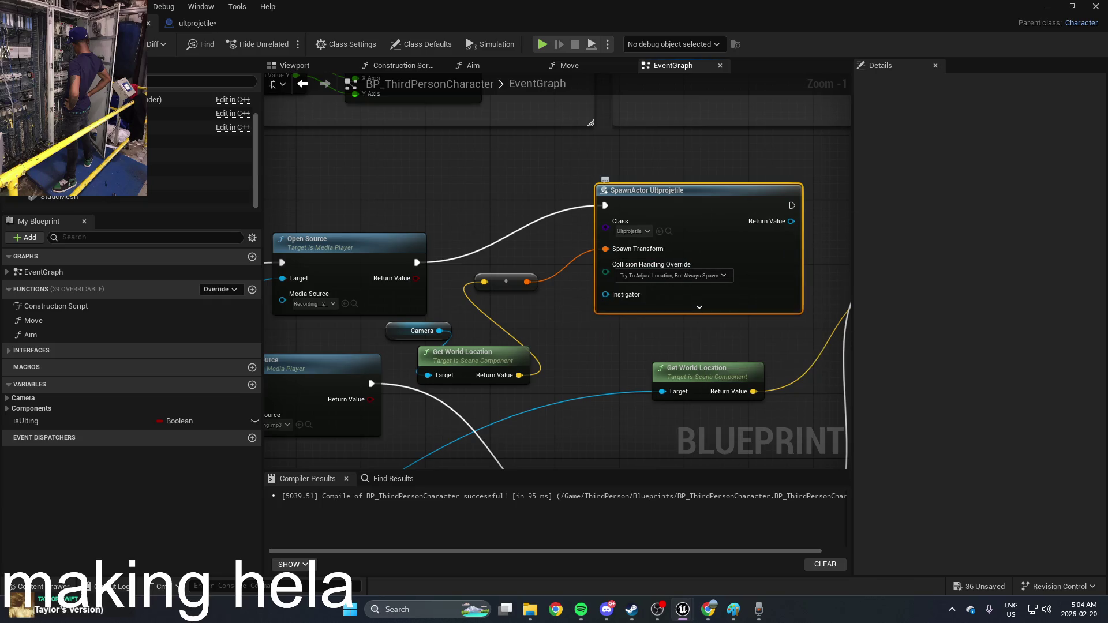
{"action": "left_click_drag", "start_coordinate": [795, 211], "coordinate": [545, 225]}
{"action": "right_click", "coordinate": [607, 213]}
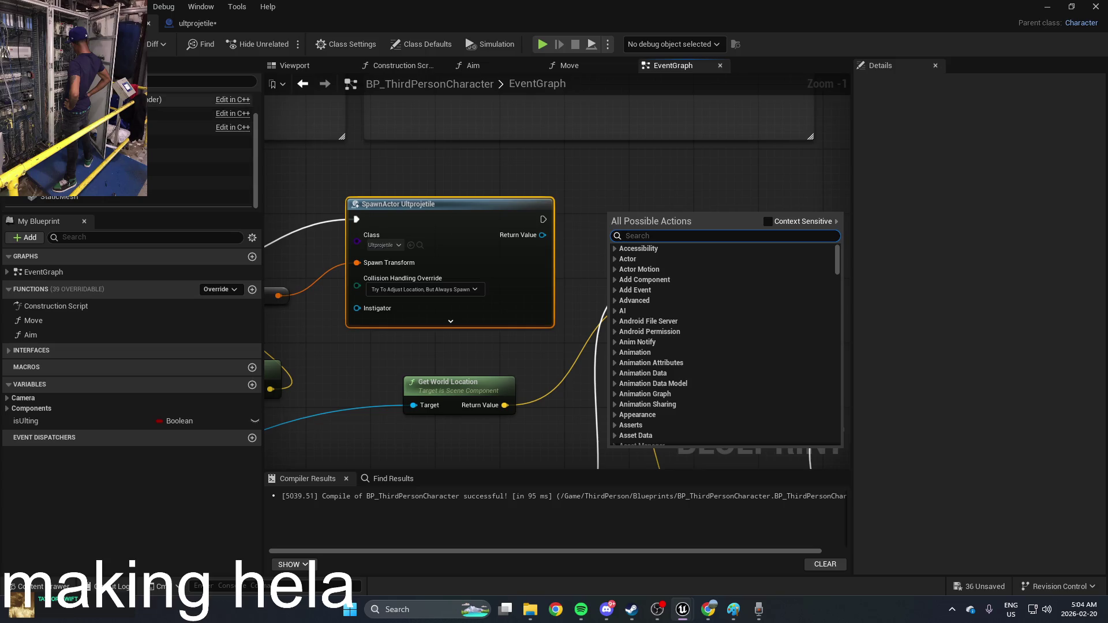
Add a Projectile Movement component through + Add and select it
{"action": "left_click", "coordinate": [26, 81]}
{"action": "left_click", "coordinate": [234, 153]}
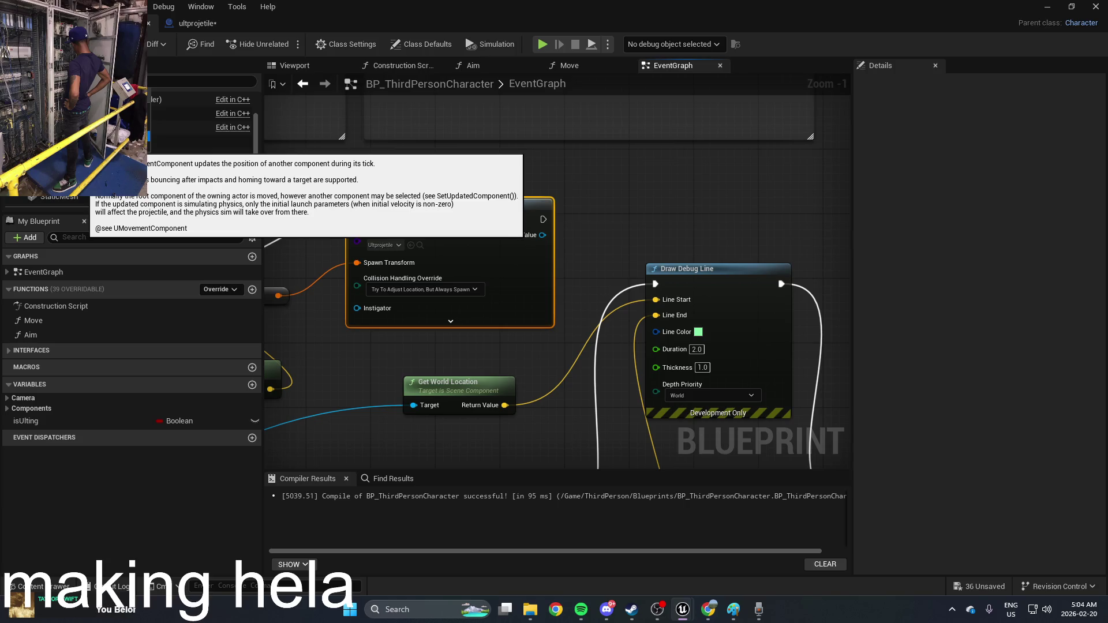
{"action": "left_click", "coordinate": [132, 203]}
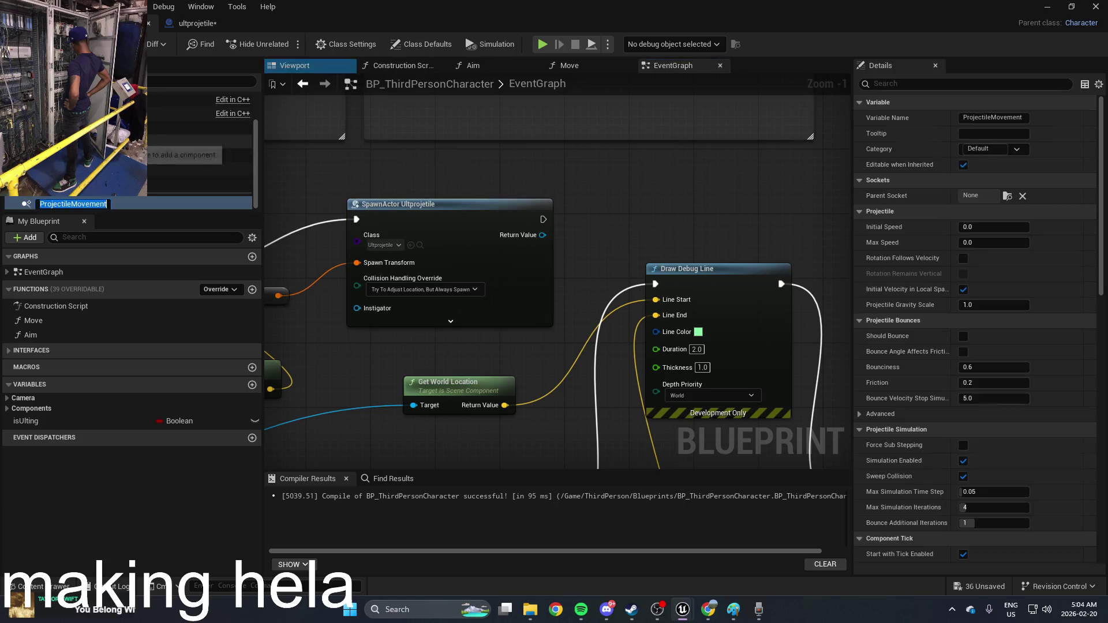
Place a Projectile Movement getter in the event graph and compile the Blueprint
{"action": "mouse_move", "coordinate": [133, 210]}
{"action": "left_mouse_down"}
{"action": "mouse_move", "coordinate": [462, 209]}
{"action": "mouse_move", "coordinate": [139, 211]}
{"action": "left_mouse_up"}
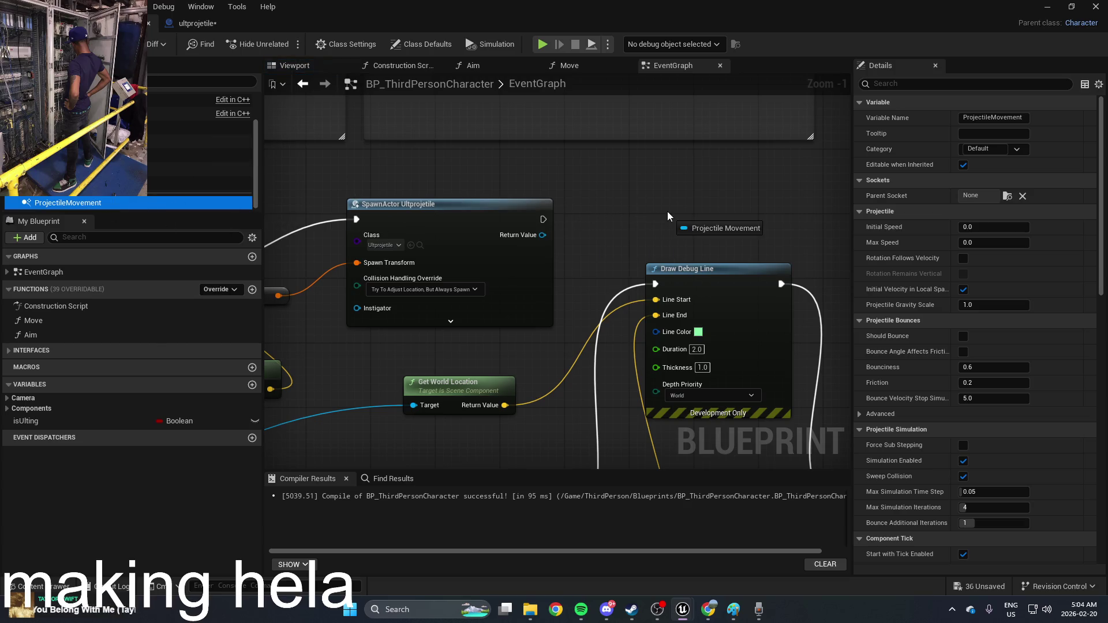
{"action": "left_click_drag", "start_coordinate": [668, 213], "coordinate": [664, 209]}
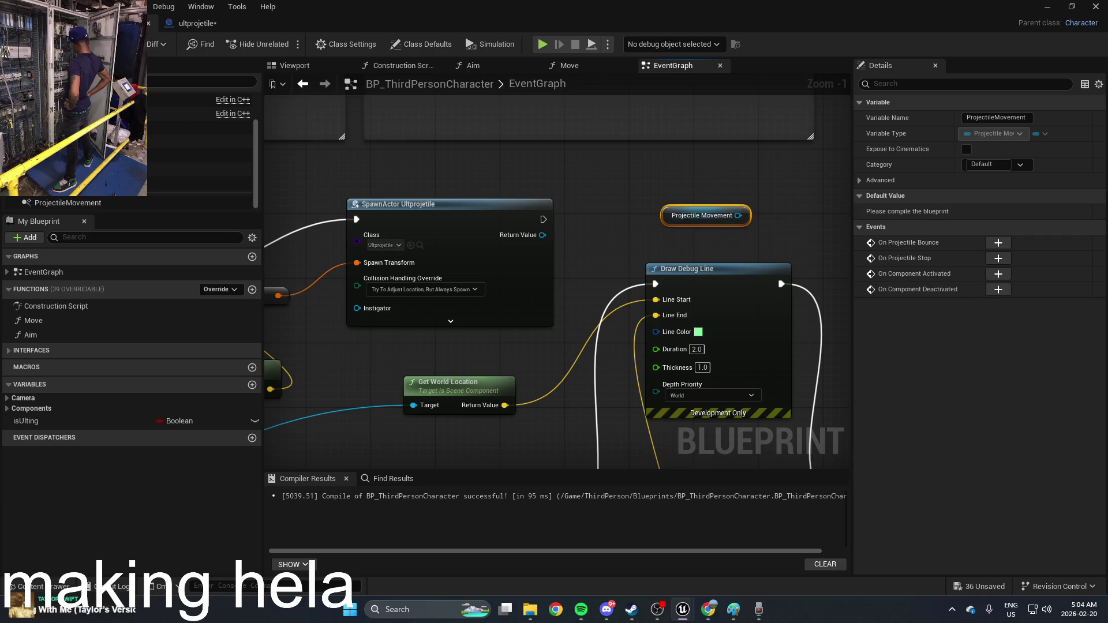
{"action": "left_click", "coordinate": [29, 44]}
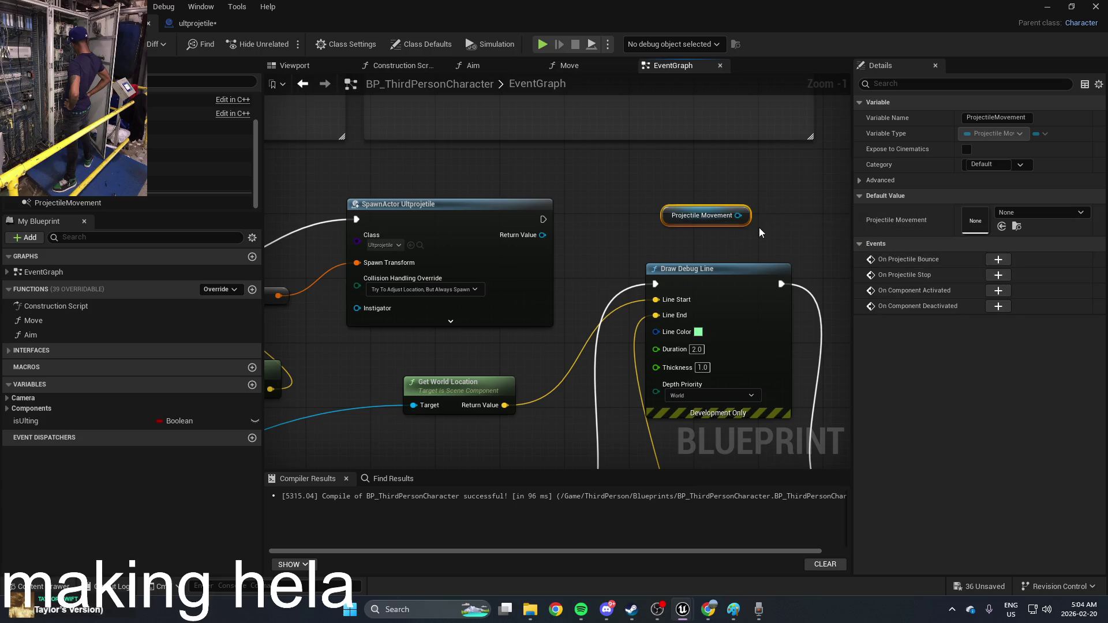
Show ProjectileMovement's Max Speed and Initial Speed fields beside the 3D viewport
{"action": "left_click", "coordinate": [1047, 215]}
{"action": "left_click", "coordinate": [1048, 214]}
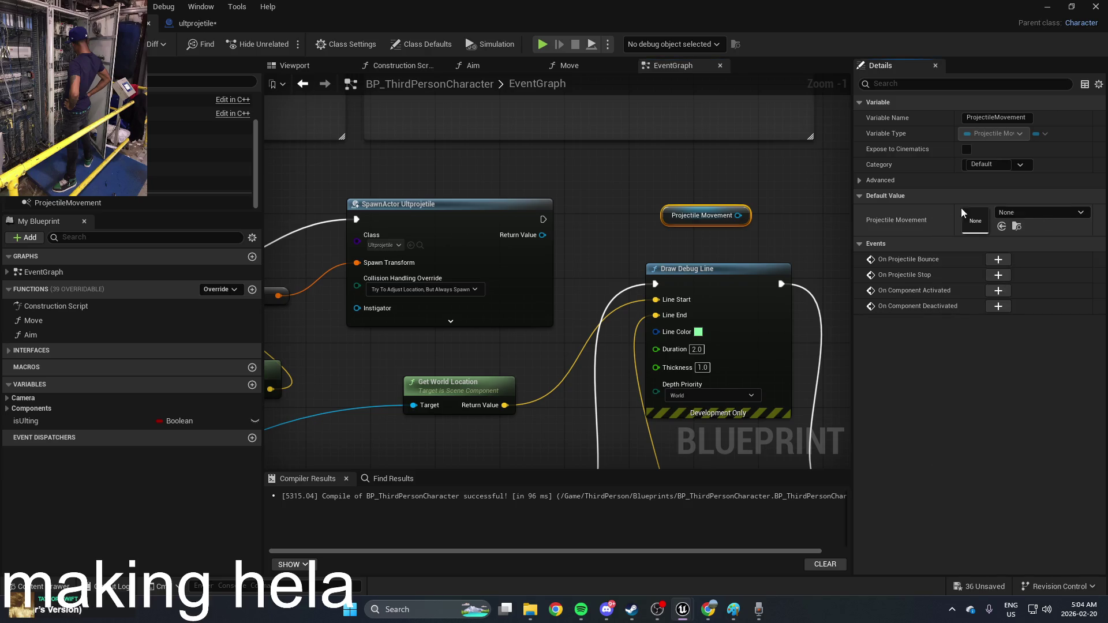
{"action": "left_click", "coordinate": [768, 203]}
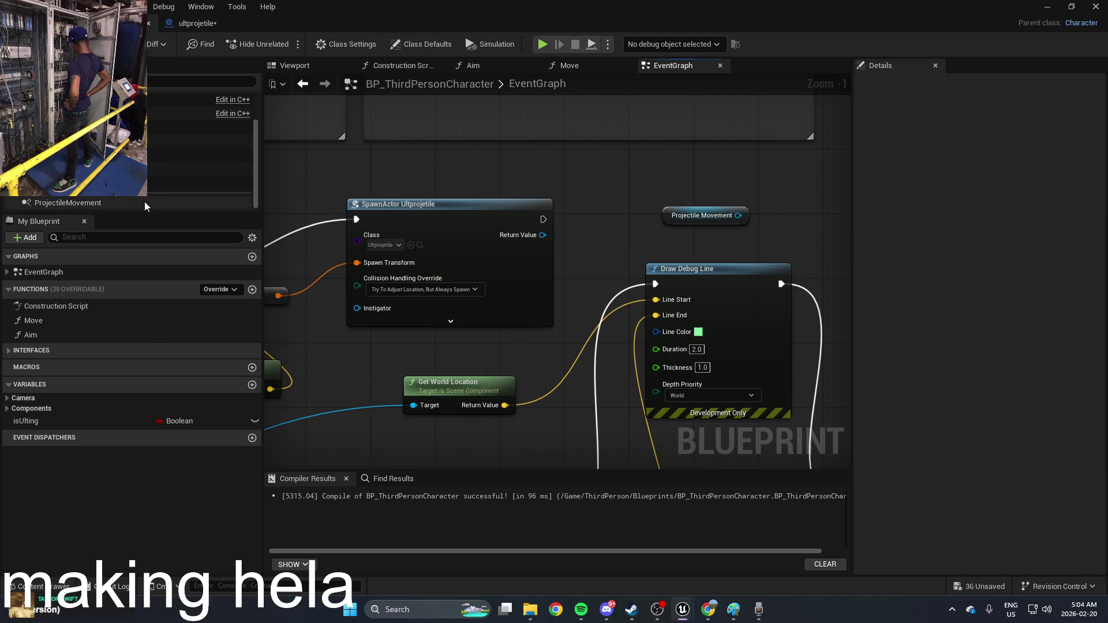
{"action": "double_click", "coordinate": [145, 203]}
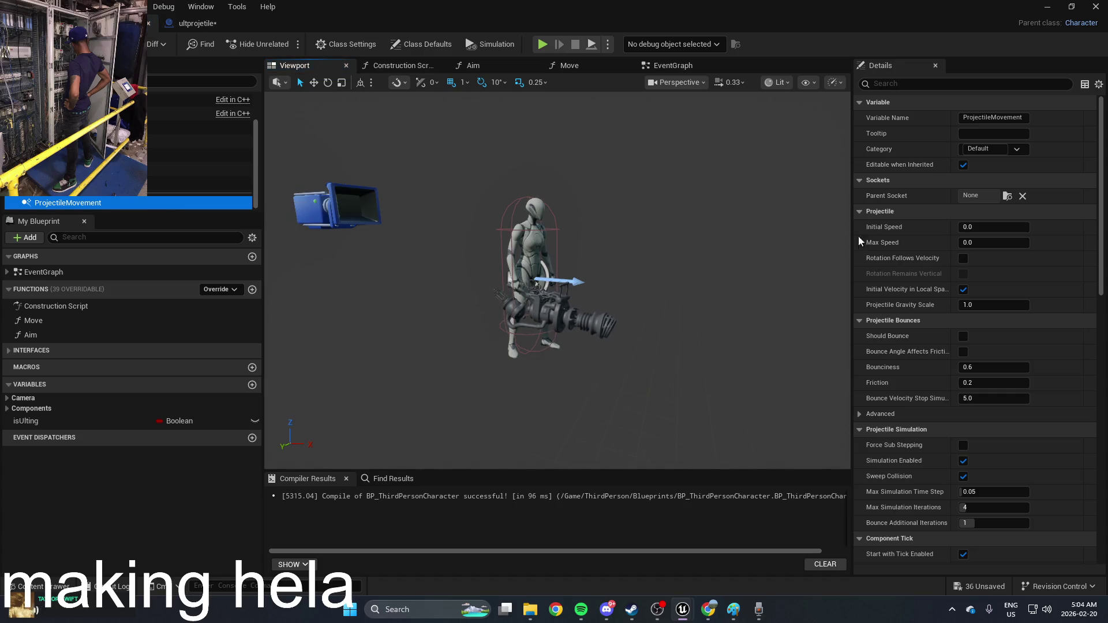
{"action": "left_click", "coordinate": [1011, 240]}
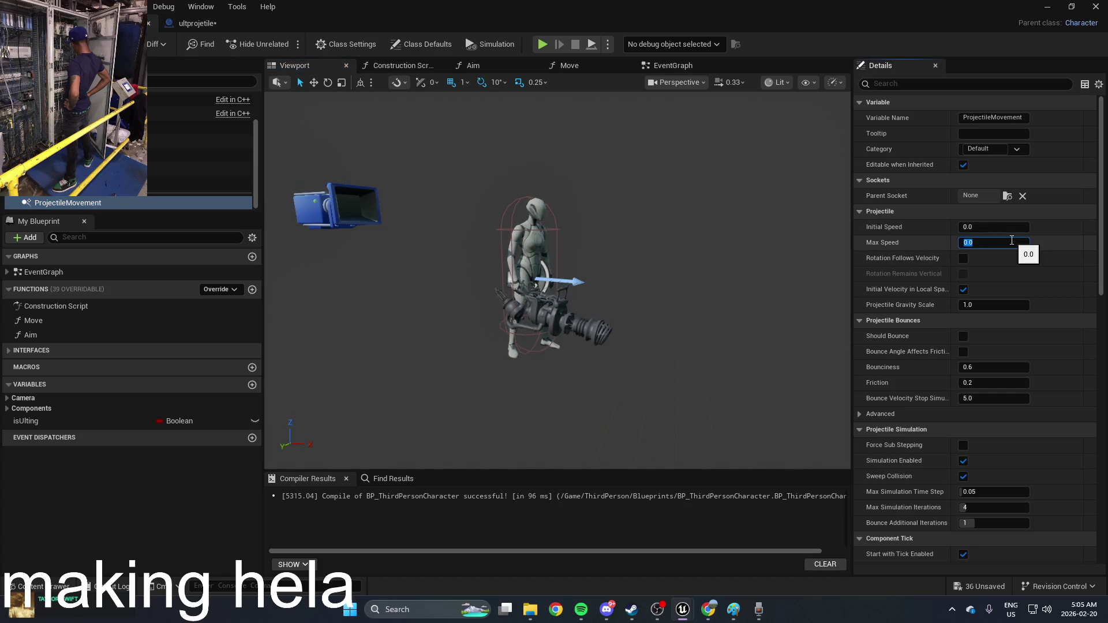
{"action": "left_click", "coordinate": [1008, 228]}
{"action": "key", "text": "alt+Tab"}
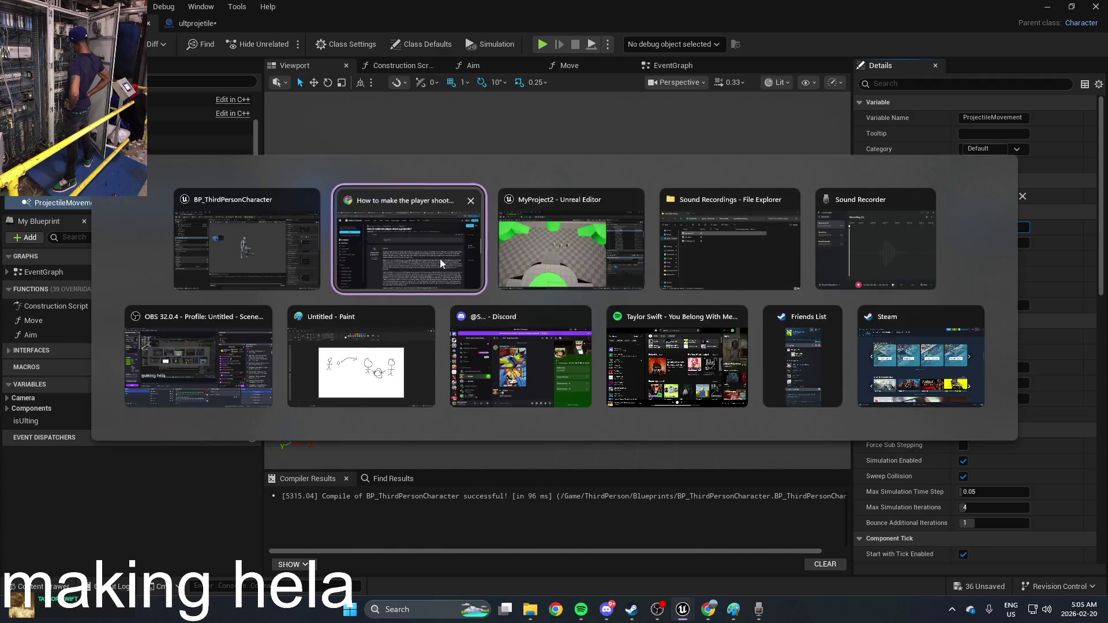
Highlight the forum answer's projectile setup steps, which suggest speeds of 1000
{"action": "left_click", "coordinate": [440, 258]}
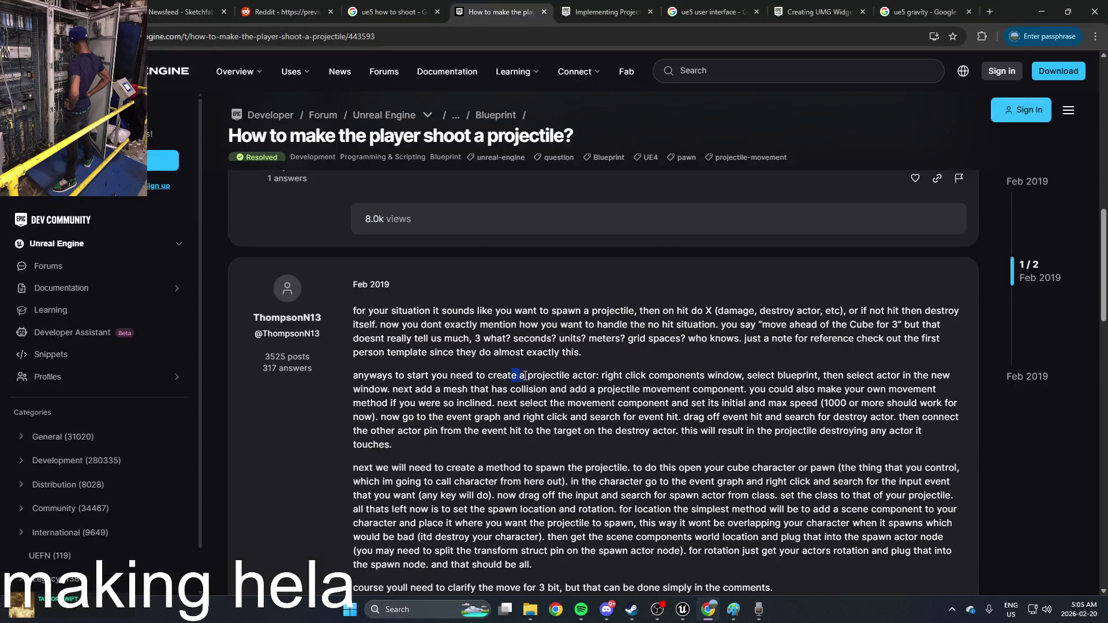
{"action": "left_click_drag", "start_coordinate": [526, 375], "coordinate": [759, 384]}
{"action": "mouse_move", "coordinate": [839, 386]}
{"action": "left_mouse_down"}
{"action": "mouse_move", "coordinate": [861, 403]}
{"action": "mouse_move", "coordinate": [843, 417]}
{"action": "mouse_move", "coordinate": [725, 404]}
{"action": "mouse_move", "coordinate": [769, 385]}
{"action": "mouse_move", "coordinate": [840, 389]}
{"action": "mouse_move", "coordinate": [835, 404]}
{"action": "mouse_move", "coordinate": [788, 406]}
{"action": "left_mouse_up"}
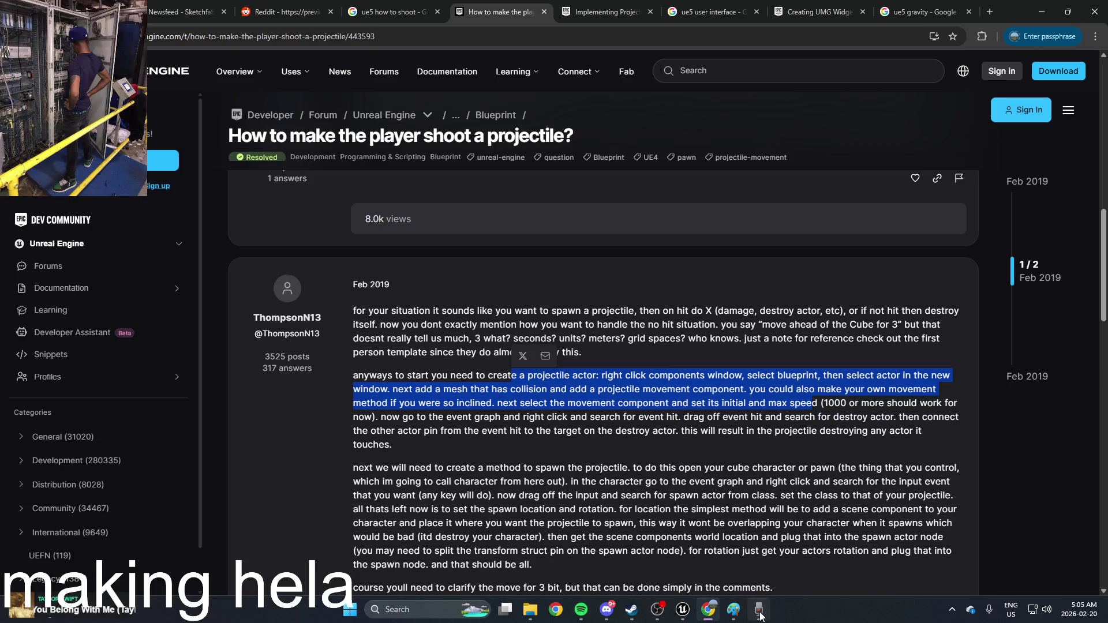
Close the Recording (2) window and bring the Unreal Blueprint editor back
{"action": "mouse_move", "coordinate": [760, 616]}
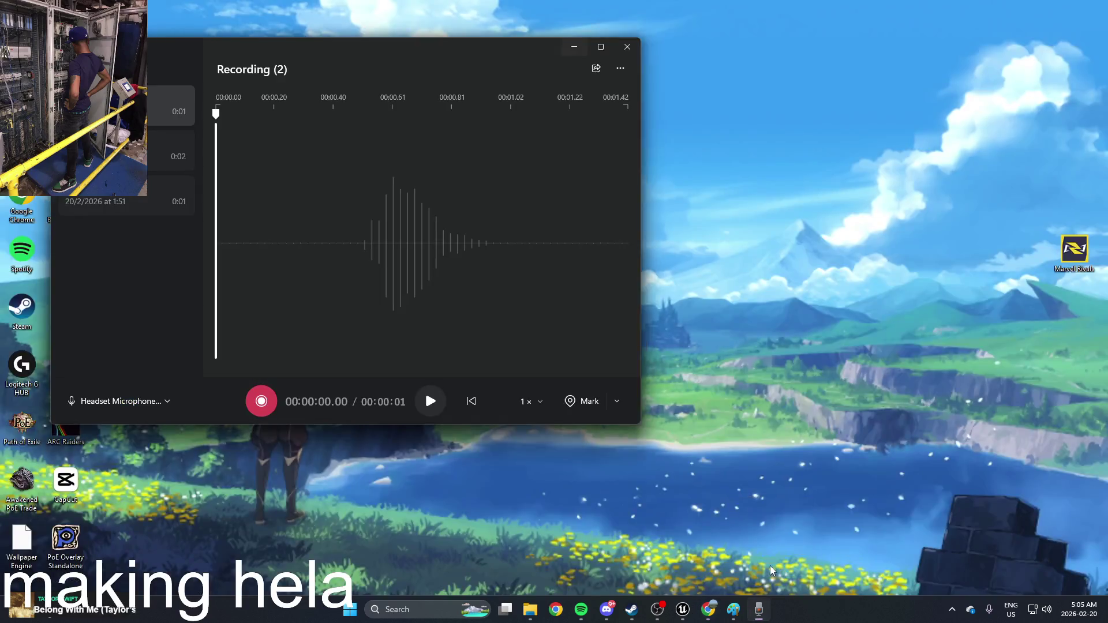
{"action": "left_click", "coordinate": [704, 544]}
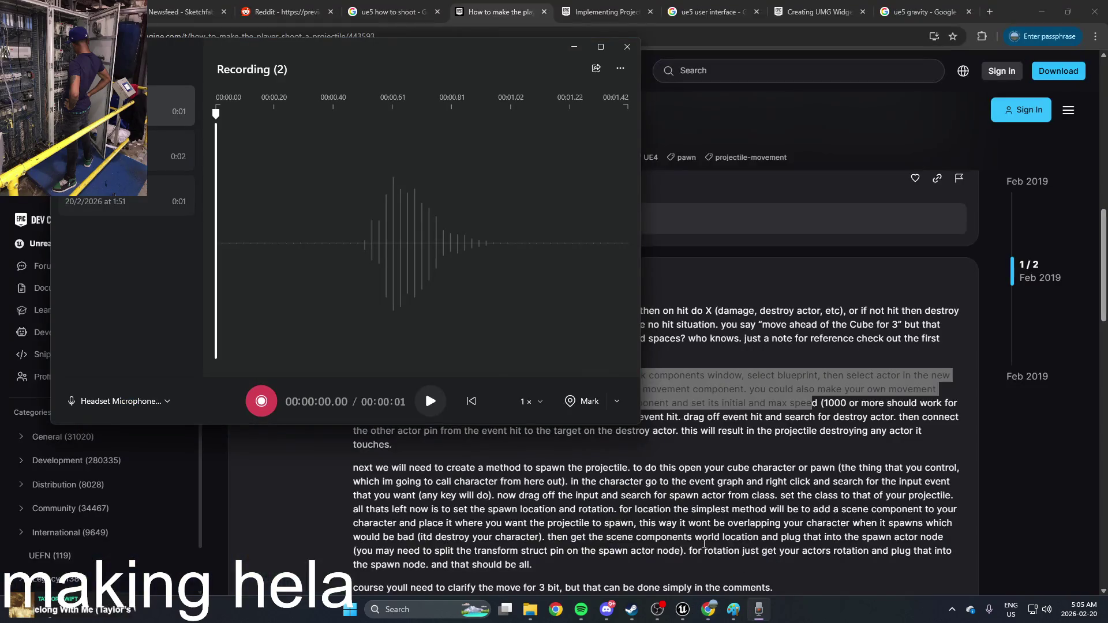
{"action": "left_click", "coordinate": [628, 47]}
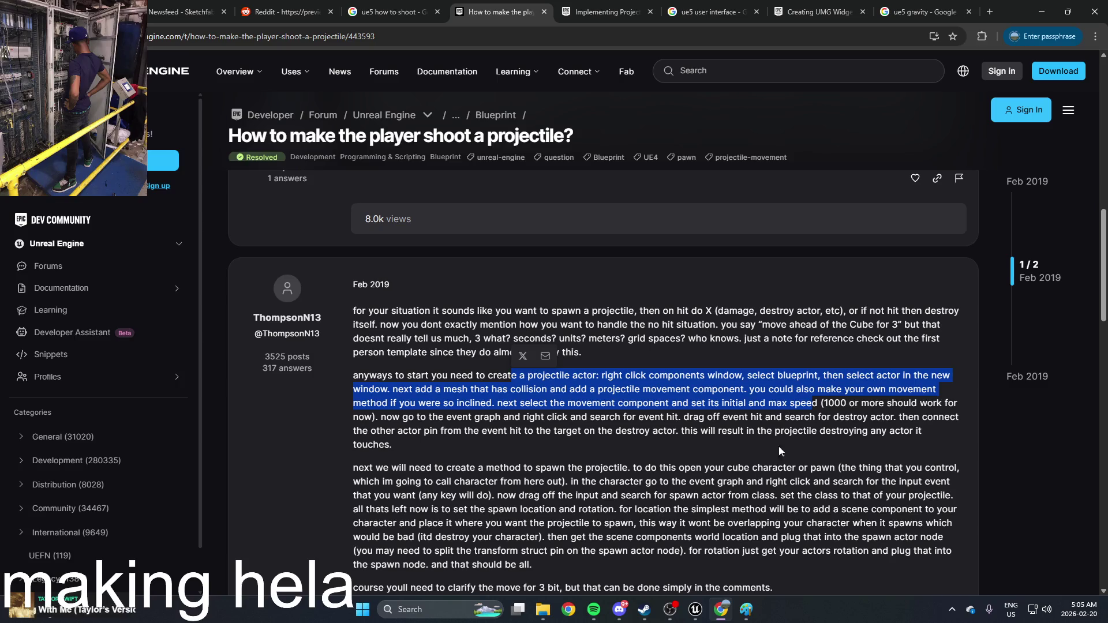
{"action": "mouse_move", "coordinate": [696, 611]}
{"action": "left_click", "coordinate": [744, 566]}
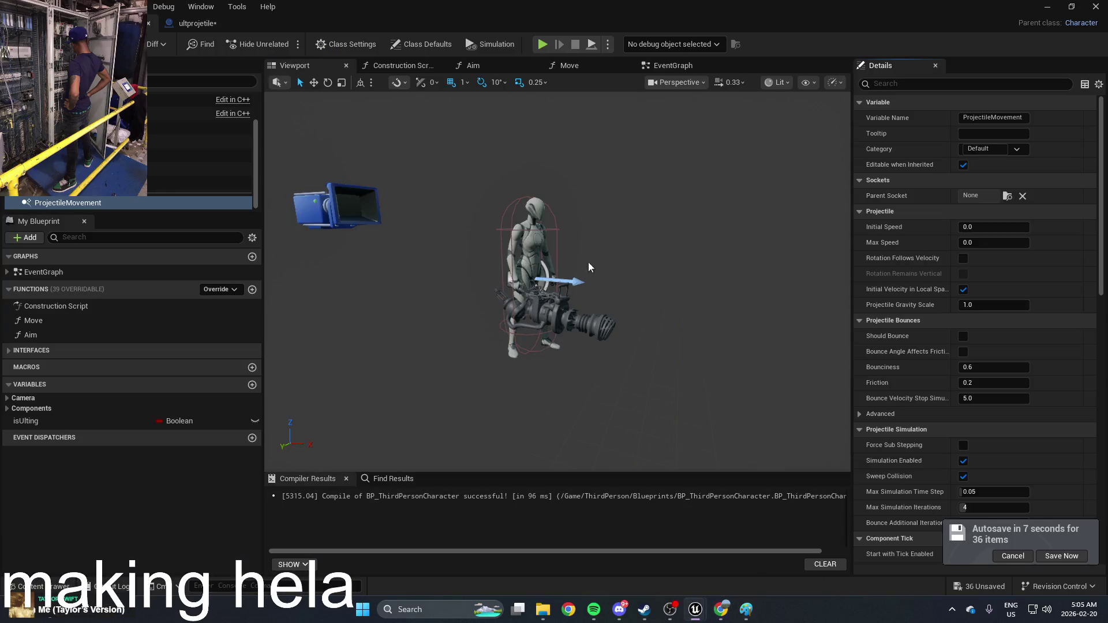
Check the character's Projectile Movement node, then open ultprojetile from the Content Drawer
{"action": "left_click", "coordinate": [673, 65]}
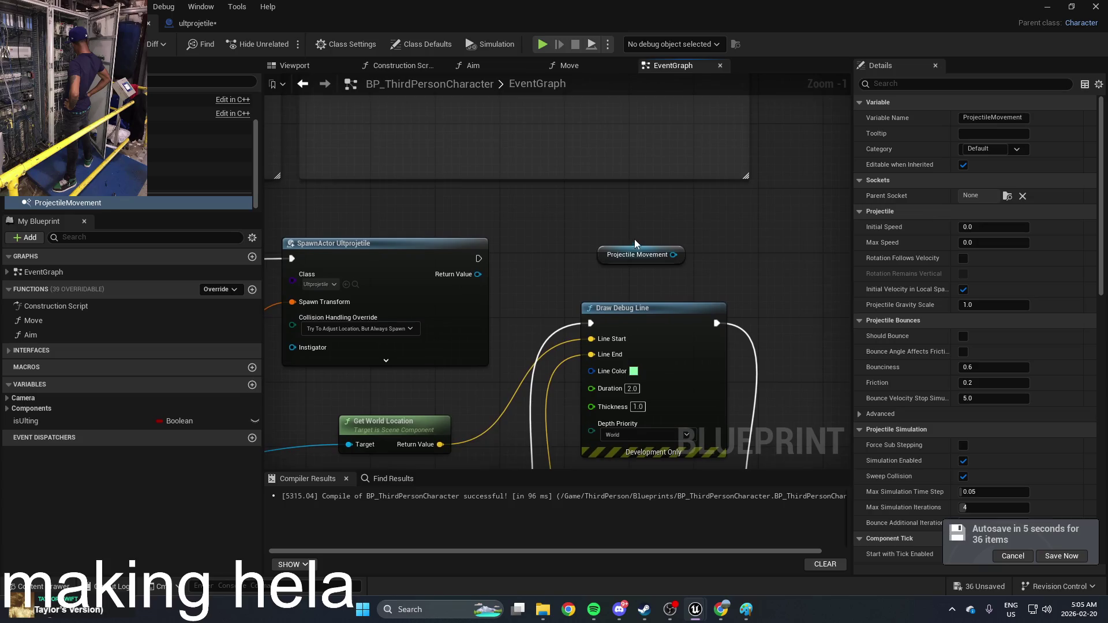
{"action": "left_click", "coordinate": [638, 247]}
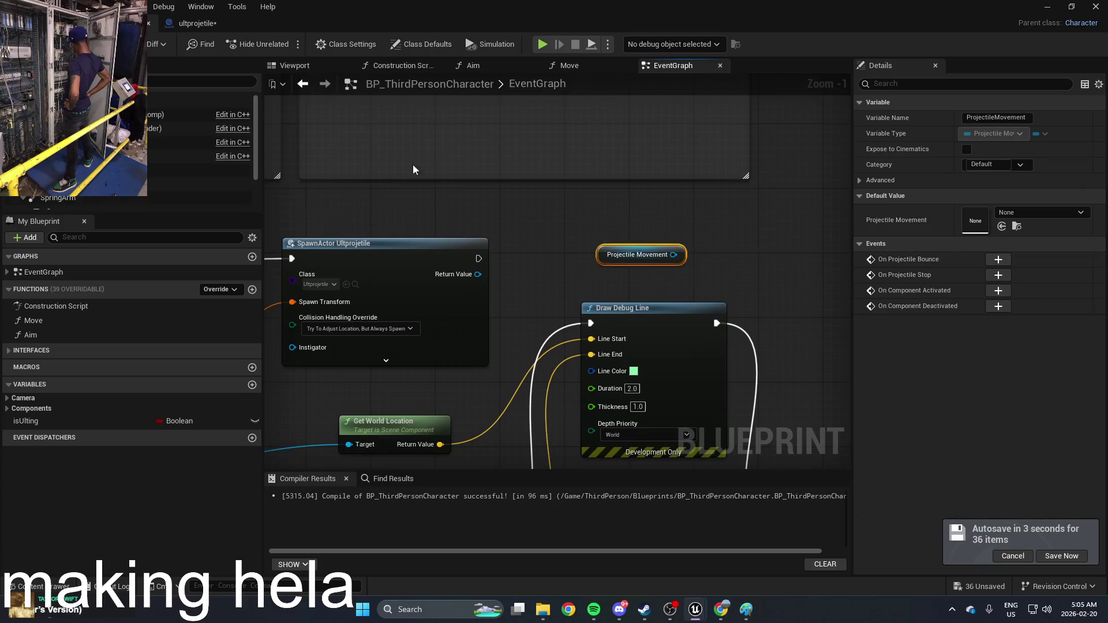
{"action": "key", "text": "alt+Tab"}
{"action": "key", "text": "ctrl+space"}
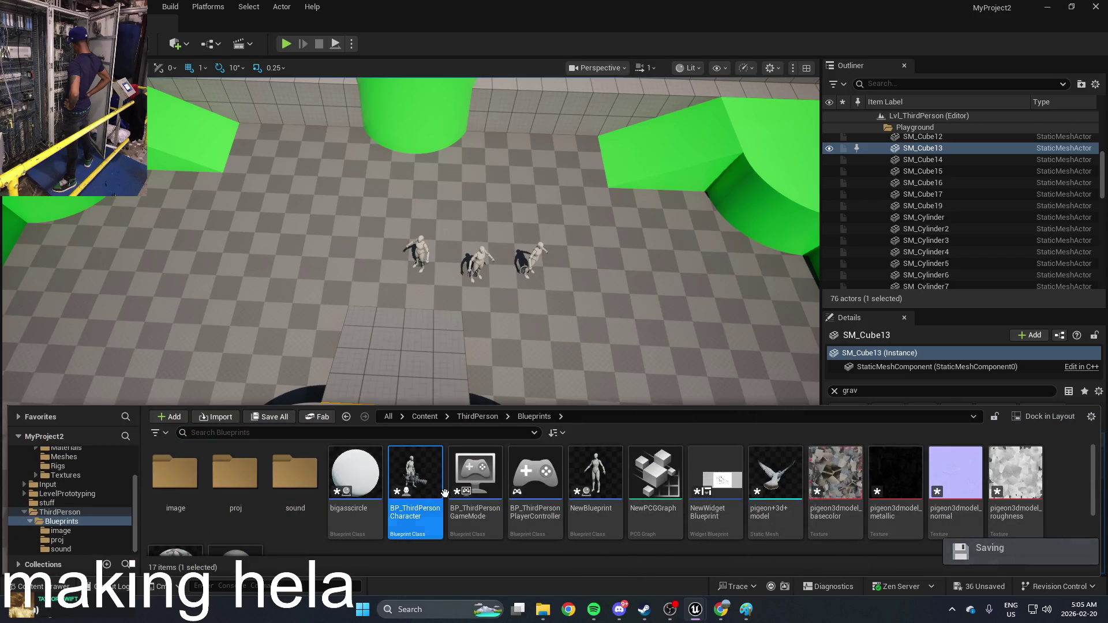
{"action": "scroll", "coordinate": [355, 494], "scroll_direction": "down", "scroll_amount": 3}
{"action": "double_click", "coordinate": [237, 511]}
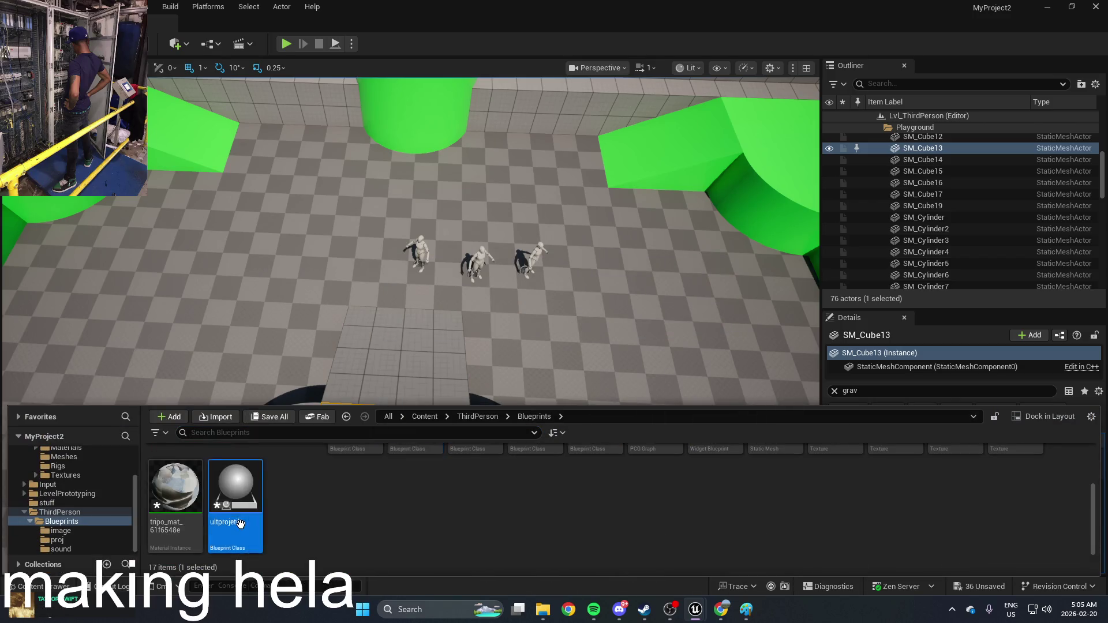
{"action": "left_click", "coordinate": [588, 314]}
{"action": "right_click", "coordinate": [576, 307]}
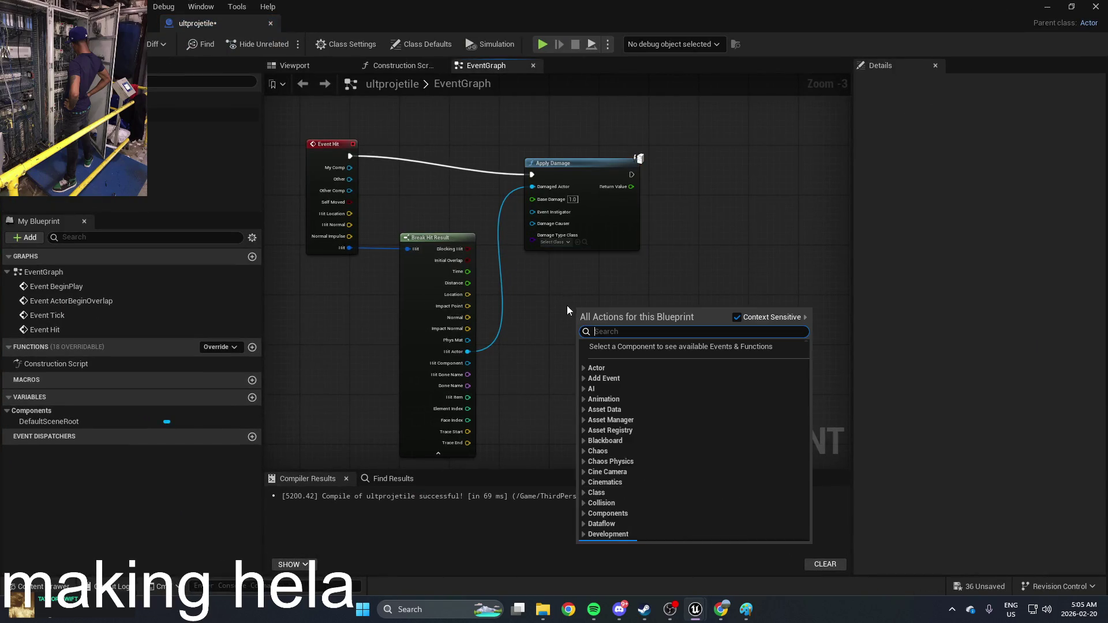
Add a ProjectileMovement component to the ultprojetile Blueprint
{"action": "left_click", "coordinate": [524, 283]}
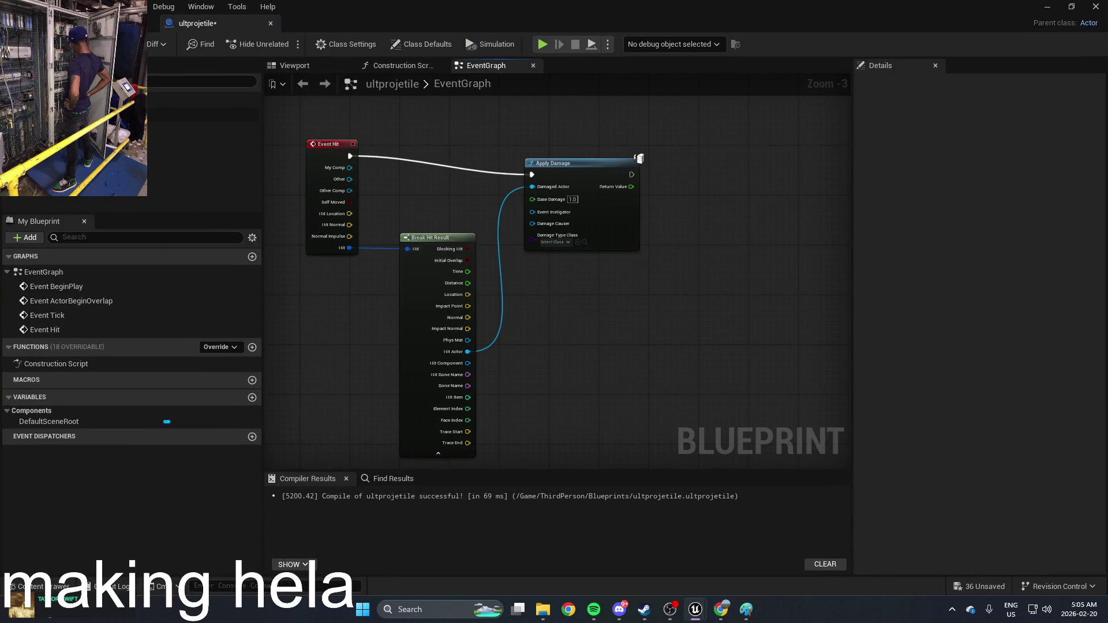
{"action": "left_click", "coordinate": [24, 81]}
{"action": "left_click", "coordinate": [285, 217]}
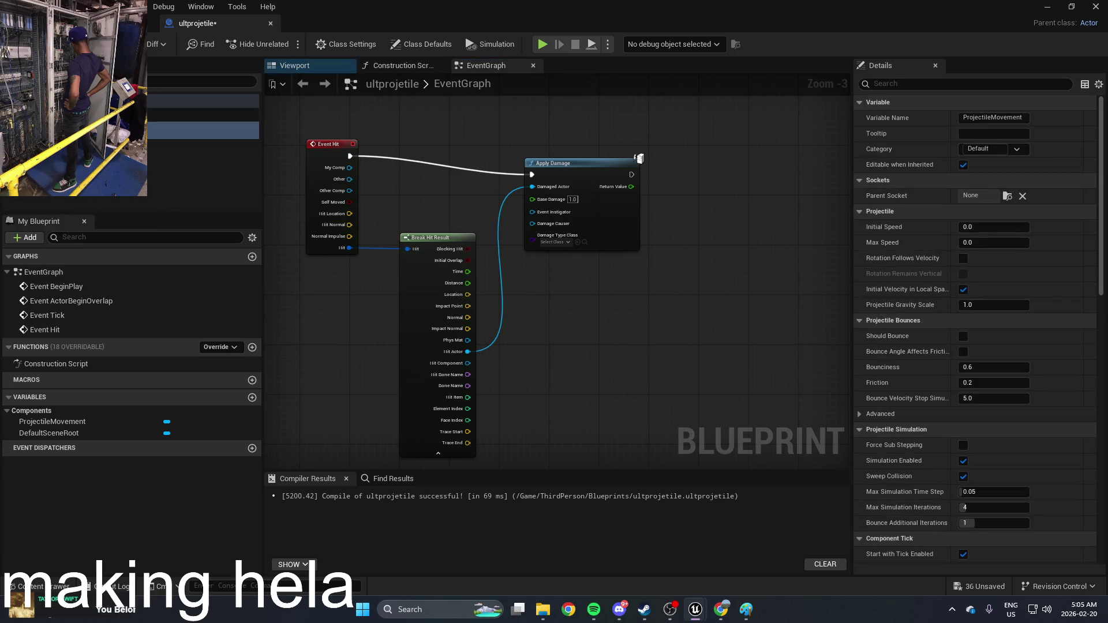
Set the component's Initial Speed to 20 and Max Speed to 1000
{"action": "left_click", "coordinate": [991, 229]}
{"action": "type", "text": "1000"}
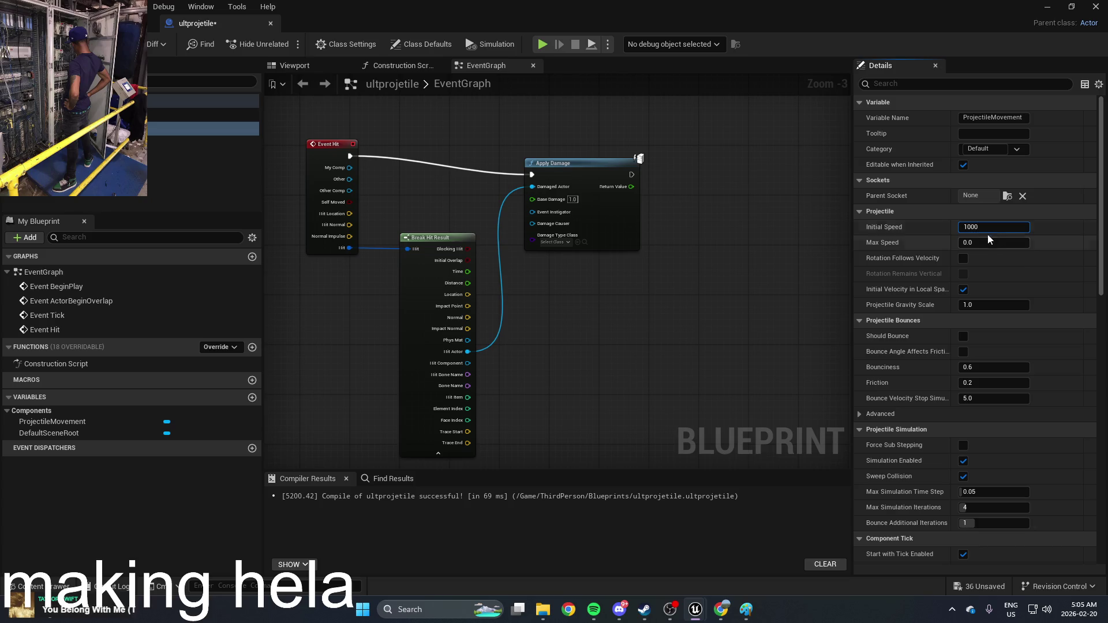
{"action": "key", "text": "Return"}
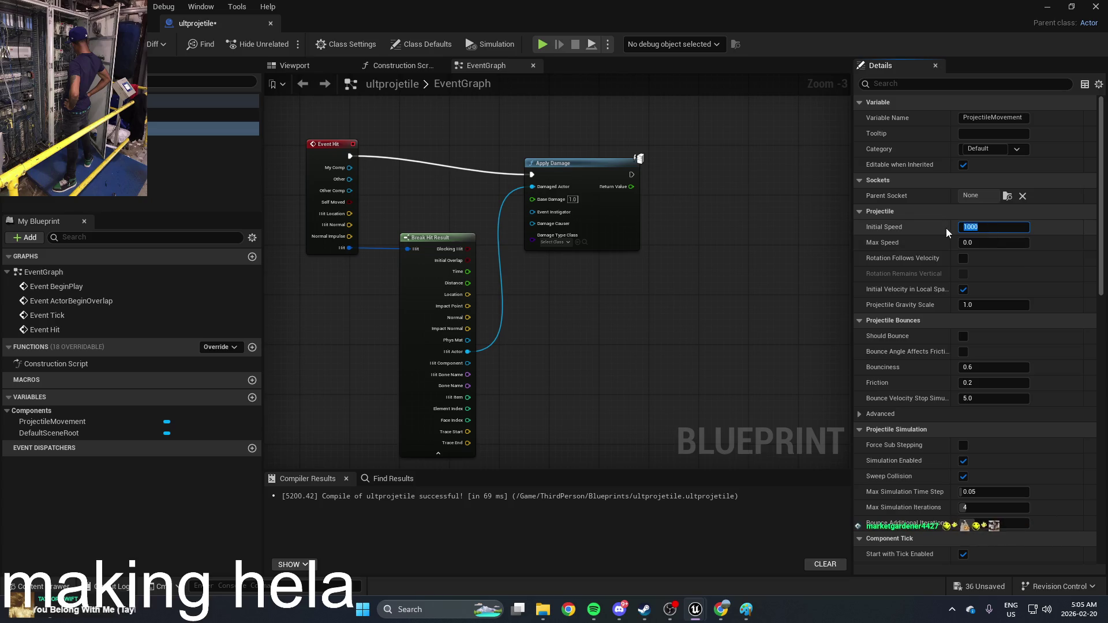
{"action": "type", "text": "20"}
{"action": "left_click", "coordinate": [1000, 243]}
{"action": "type", "text": "1000"}
{"action": "key", "text": "Return"}
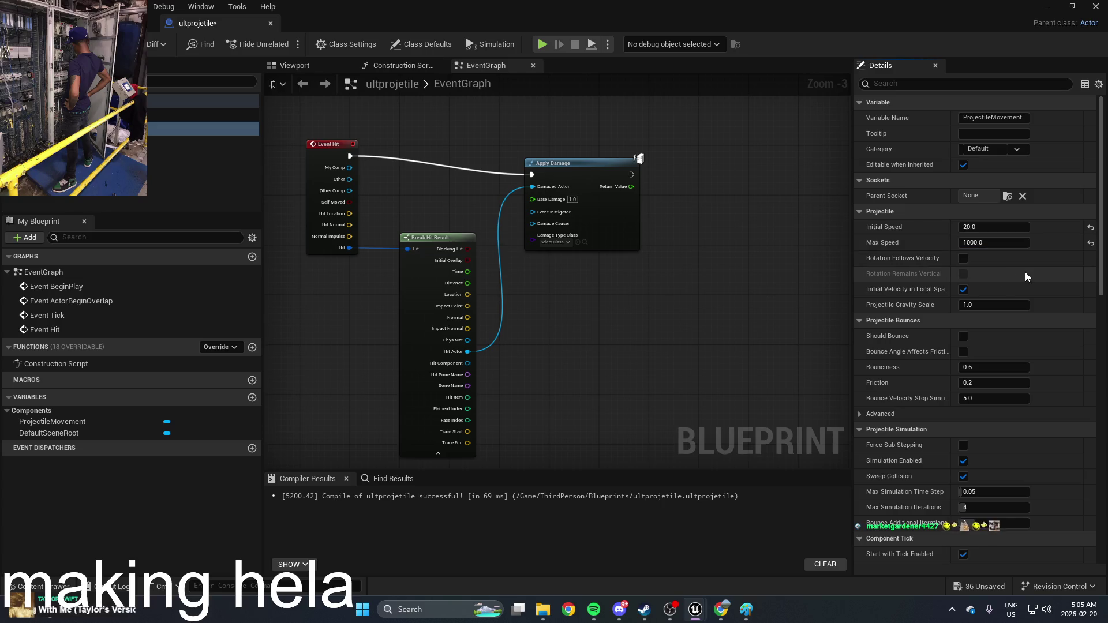
{"action": "key", "text": "alt+Tab"}
{"action": "left_click", "coordinate": [419, 256]}
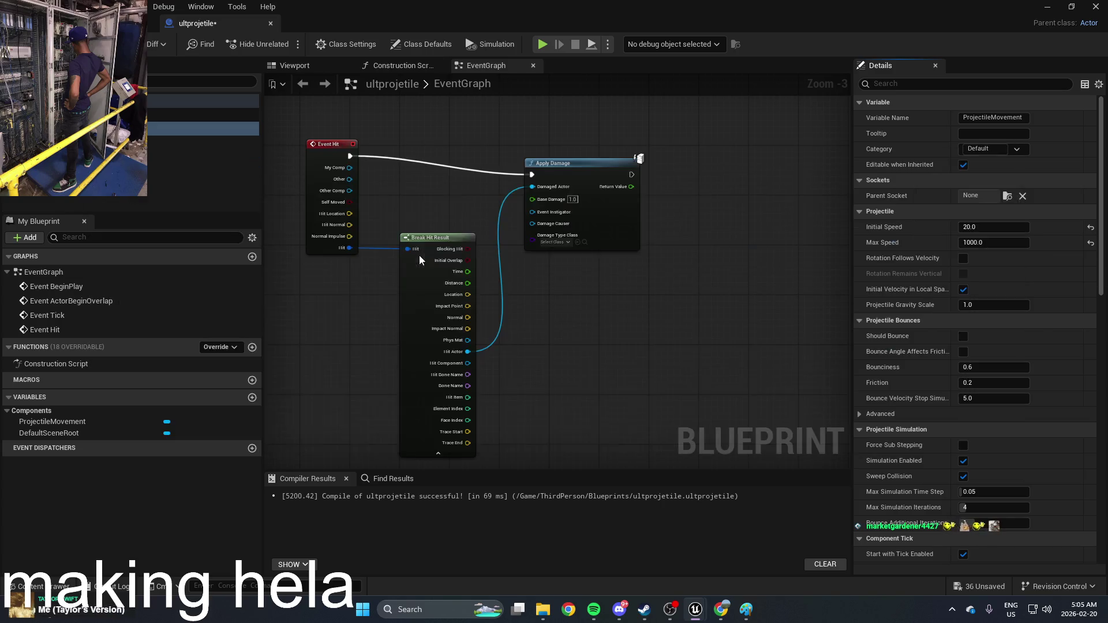
{"action": "key", "text": "alt+Tab"}
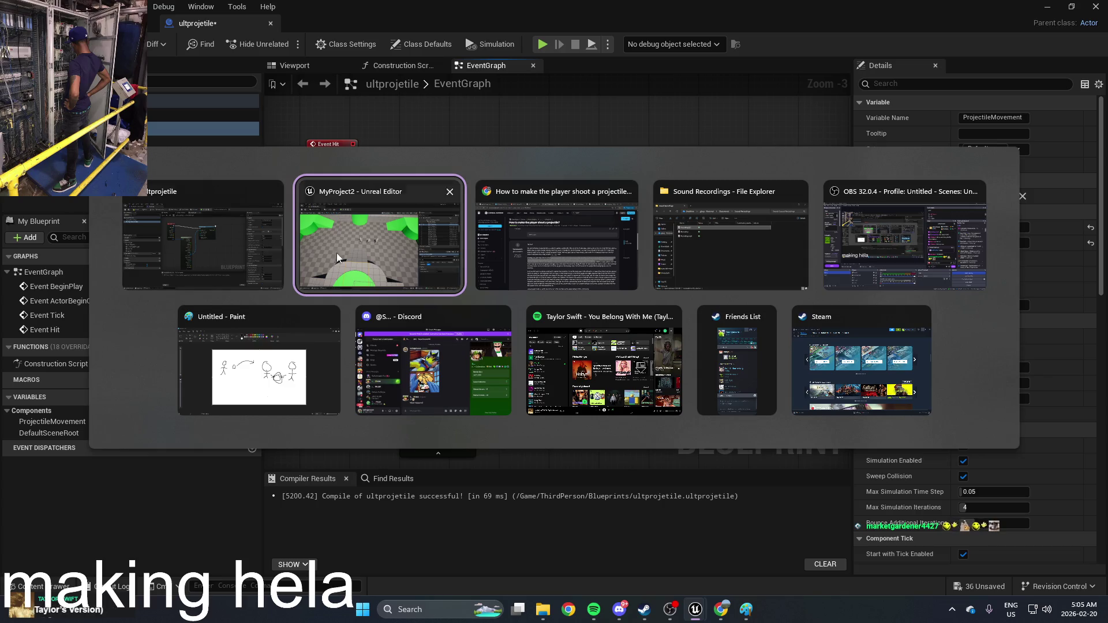
Clear the text selection and scroll further down the forum answer in Chrome
{"action": "left_click", "coordinate": [523, 255]}
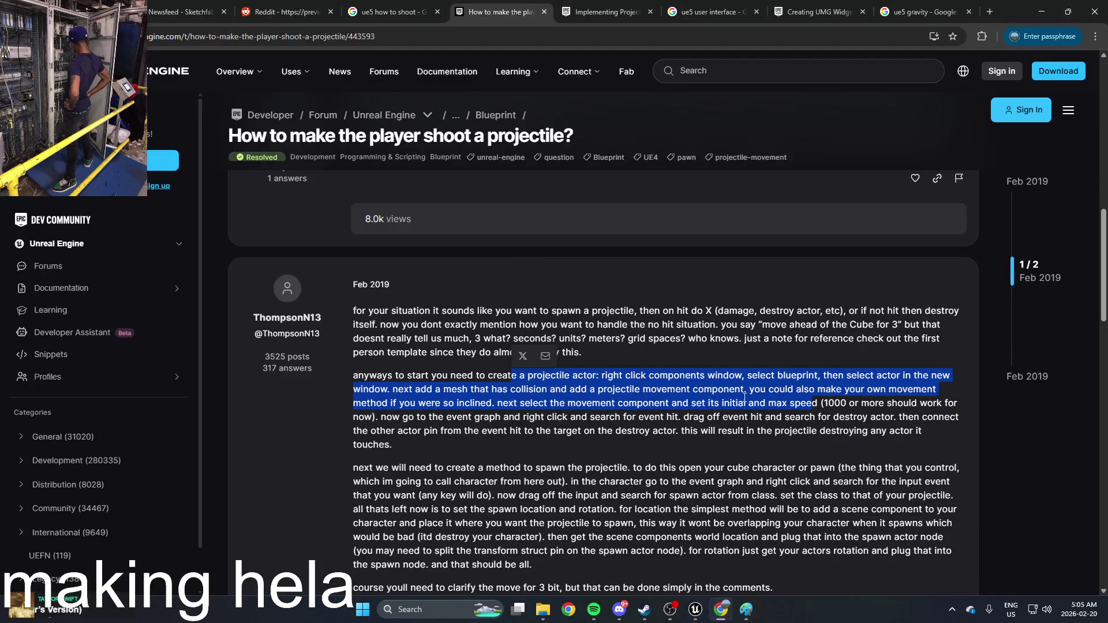
{"action": "left_click", "coordinate": [788, 412]}
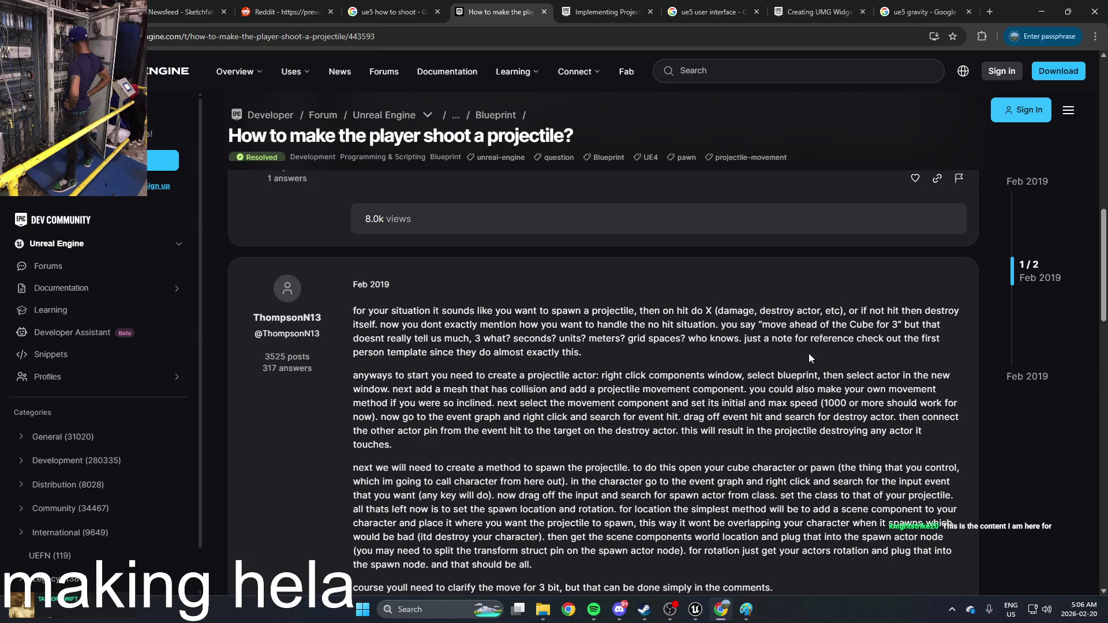
{"action": "scroll", "coordinate": [809, 353], "scroll_direction": "down", "scroll_amount": 1}
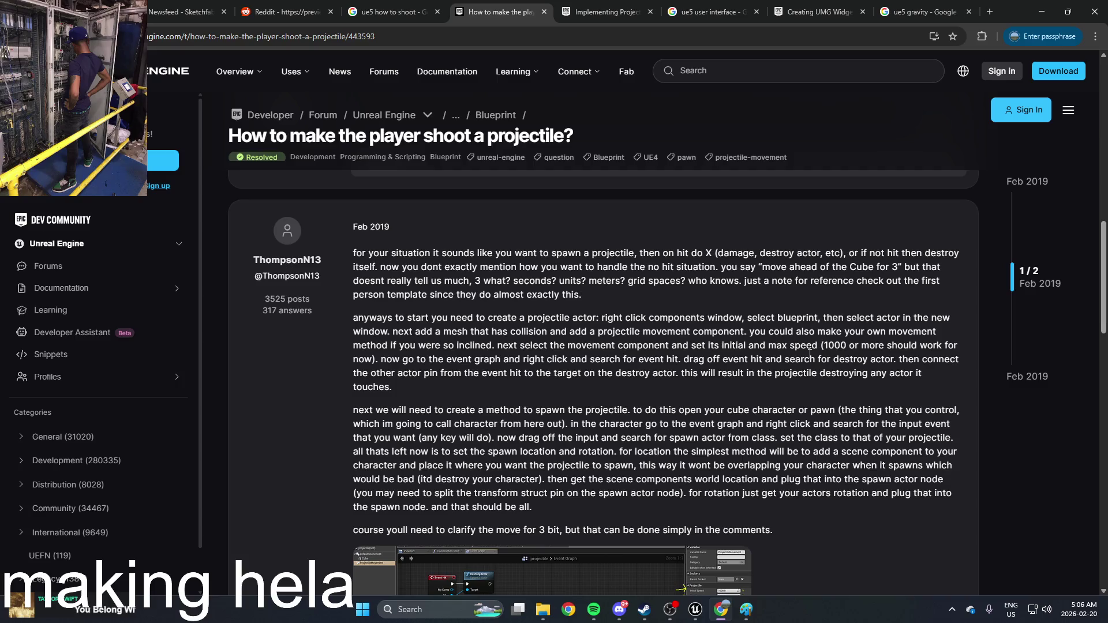
{"action": "key", "text": "alt+Tab"}
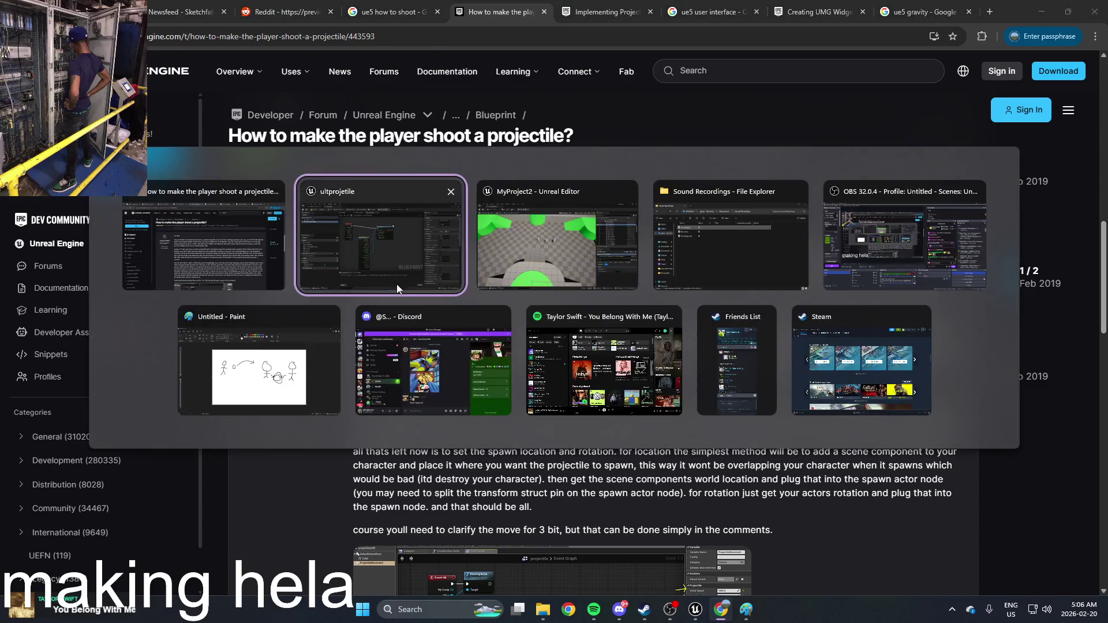
Compile ultprojetile and place a ProjectileMovement getter node in its graph
{"action": "key", "text": "F7"}
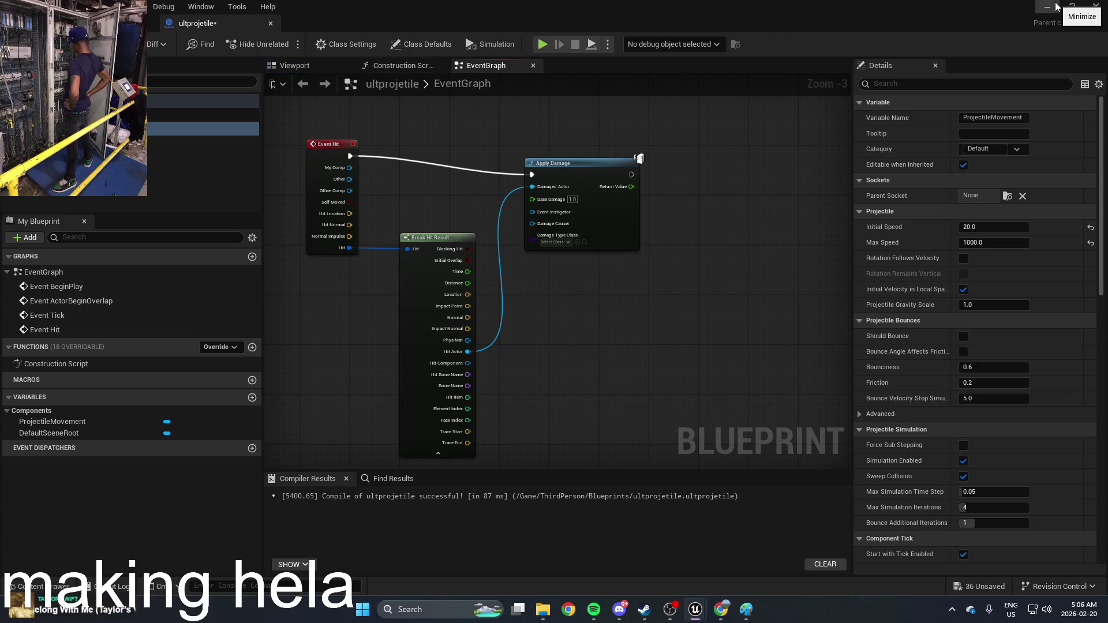
{"action": "mouse_move", "coordinate": [149, 137]}
{"action": "left_mouse_down"}
{"action": "mouse_move", "coordinate": [519, 260]}
{"action": "mouse_move", "coordinate": [630, 331]}
{"action": "mouse_move", "coordinate": [647, 323]}
{"action": "left_mouse_up"}
{"action": "left_click", "coordinate": [581, 313]}
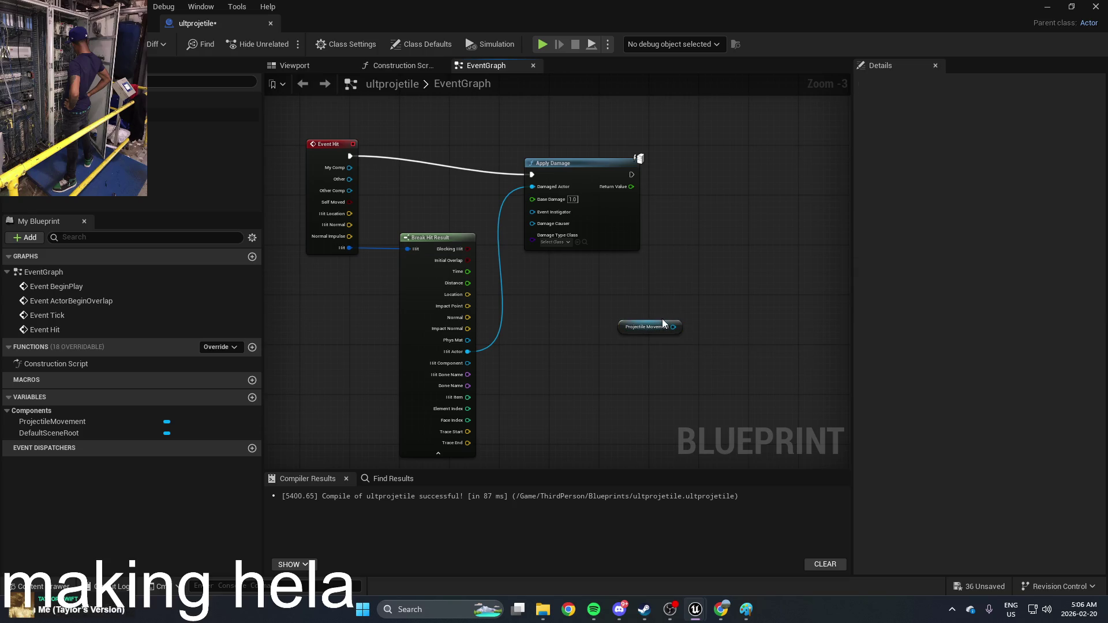
{"action": "left_click", "coordinate": [664, 329]}
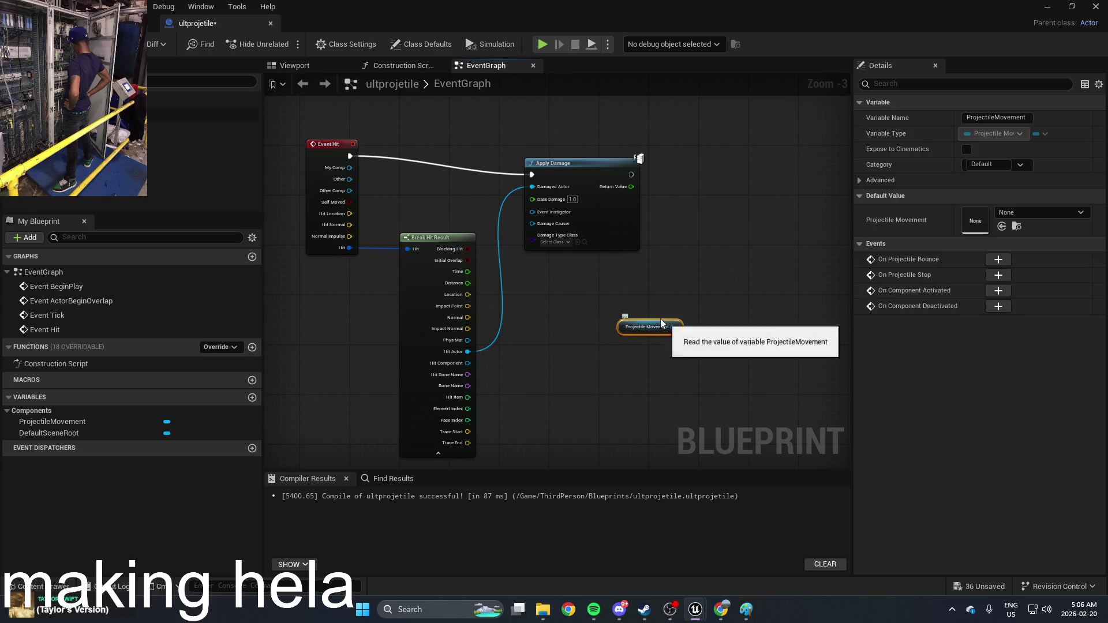
{"action": "left_click", "coordinate": [168, 133]}
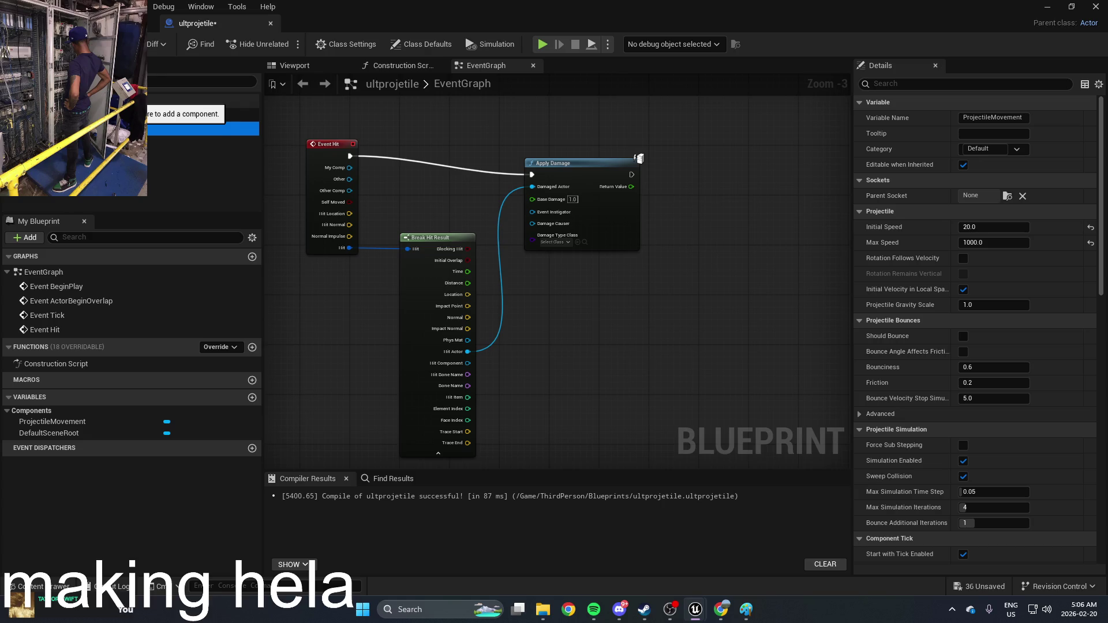
Minimize the Blueprint editor and open the ThirdPerson Blueprints folder in the Content Drawer
{"action": "left_click", "coordinate": [1040, 11]}
{"action": "key", "text": "ctrl+space"}
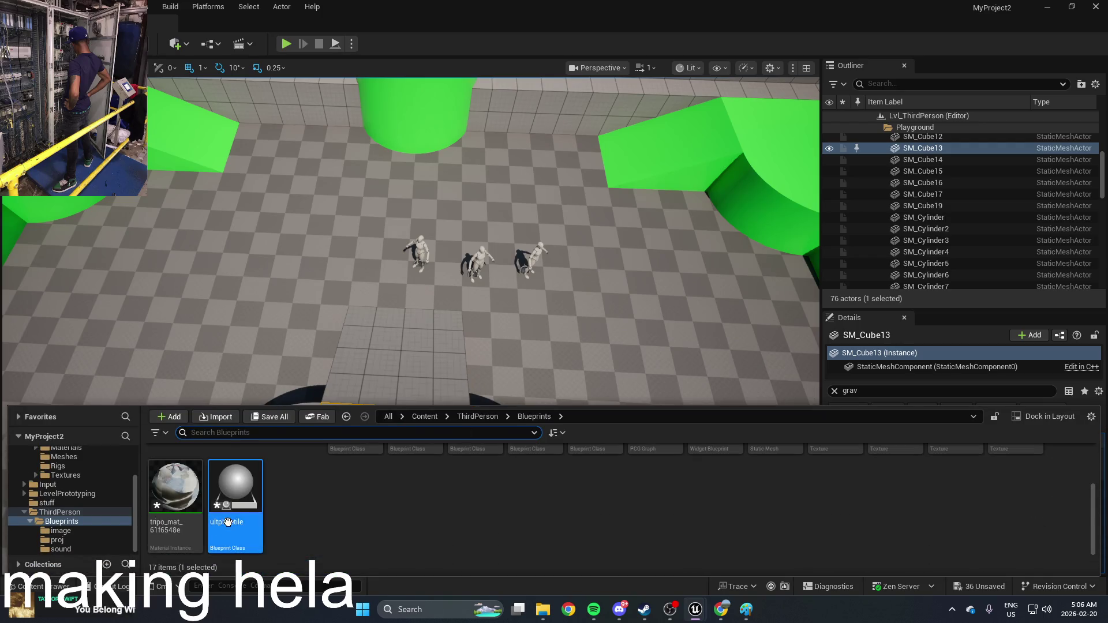
{"action": "double_click", "coordinate": [228, 523]}
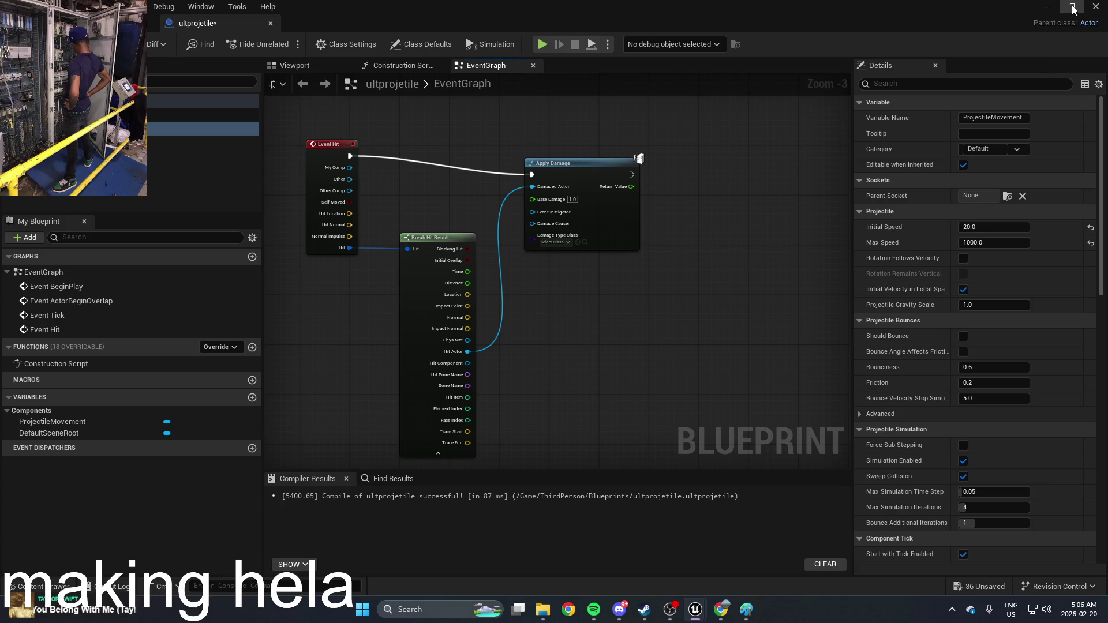
{"action": "left_click", "coordinate": [1052, 9]}
{"action": "key", "text": "ctrl+space"}
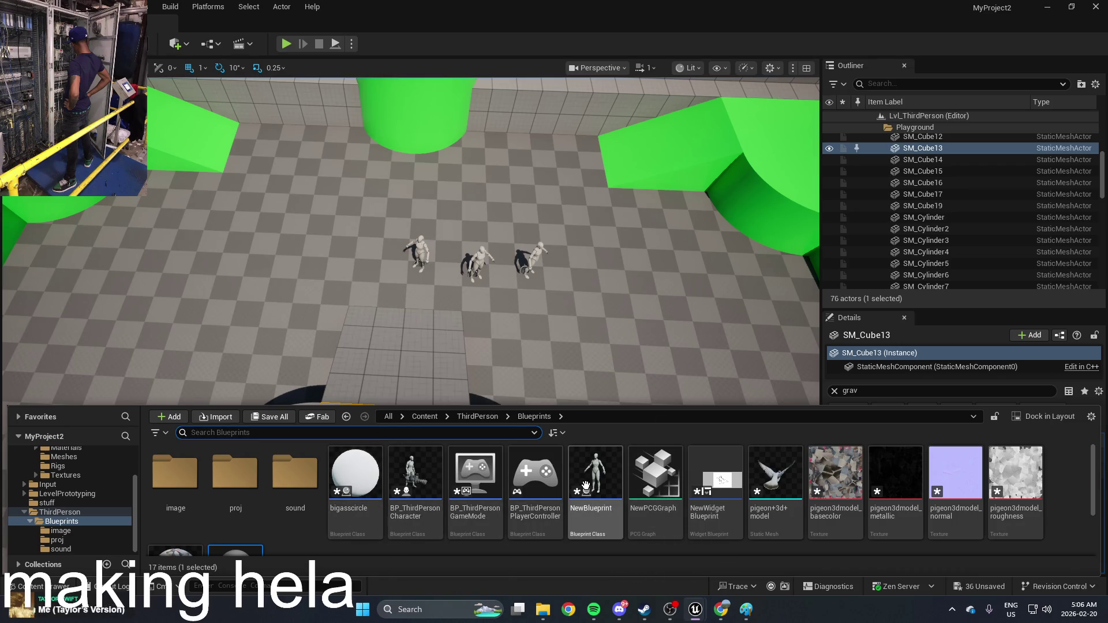
Open BP_ThirdPersonCharacter and review the SpawnActor and Draw Debug Line nodes
{"action": "double_click", "coordinate": [595, 477]}
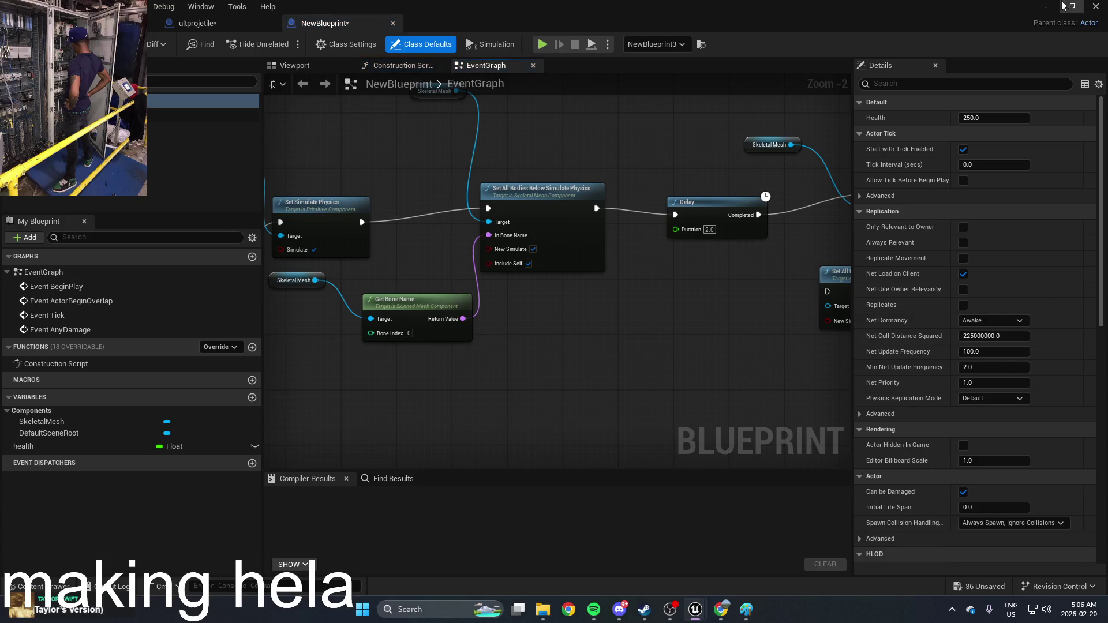
{"action": "left_click", "coordinate": [1047, 7]}
{"action": "key", "text": "ctrl+space"}
{"action": "double_click", "coordinate": [424, 488]}
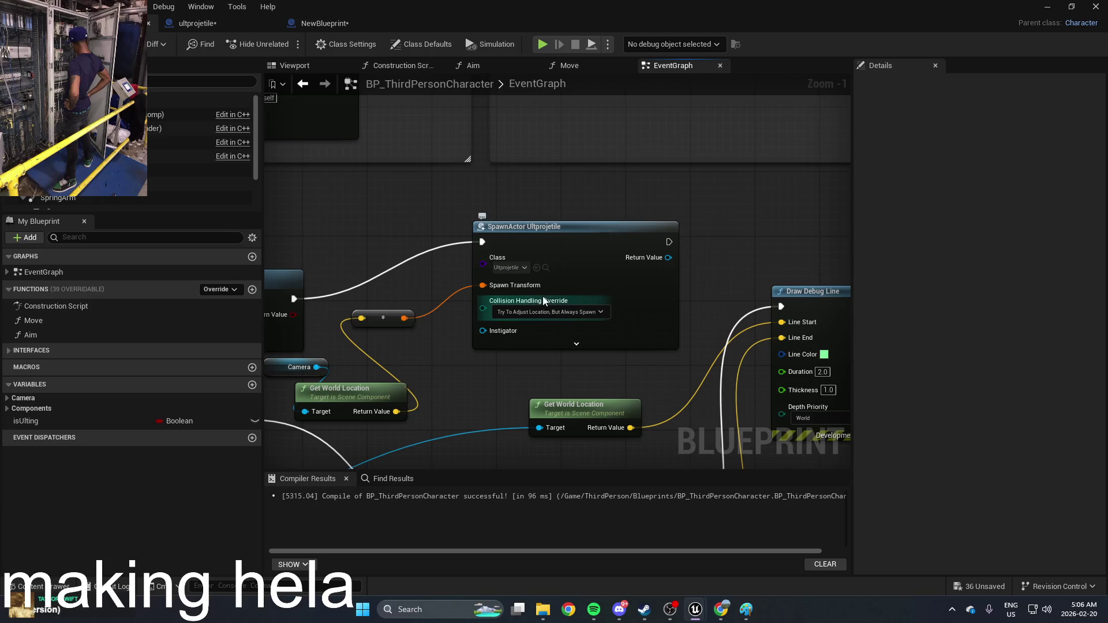
{"action": "mouse_move", "coordinate": [623, 277]}
{"action": "left_mouse_down"}
{"action": "mouse_move", "coordinate": [634, 274]}
{"action": "mouse_move", "coordinate": [510, 246]}
{"action": "left_mouse_up"}
{"action": "scroll", "coordinate": [503, 241], "scroll_direction": "down", "scroll_amount": 5}
{"action": "scroll", "coordinate": [577, 240], "scroll_direction": "up", "scroll_amount": 3}
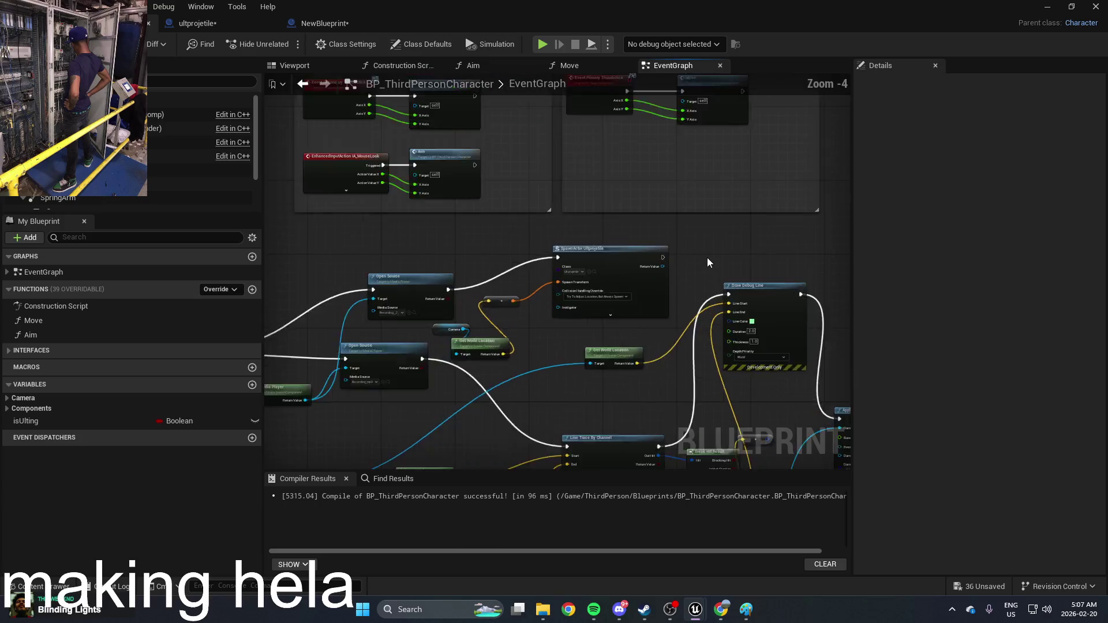
{"action": "mouse_move", "coordinate": [774, 258]}
{"action": "left_mouse_down"}
{"action": "mouse_move", "coordinate": [804, 213]}
{"action": "mouse_move", "coordinate": [829, 203]}
{"action": "mouse_move", "coordinate": [735, 213]}
{"action": "mouse_move", "coordinate": [601, 206]}
{"action": "mouse_move", "coordinate": [621, 220]}
{"action": "left_mouse_up"}
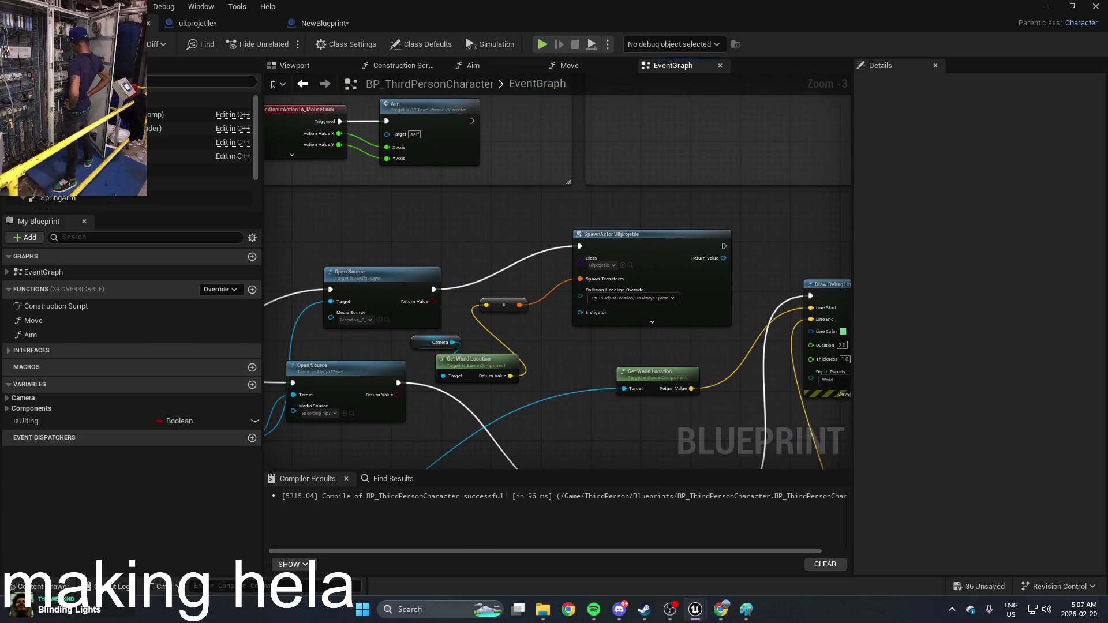
Compile the character Blueprint and start a play-test of the level
{"action": "left_click", "coordinate": [35, 44]}
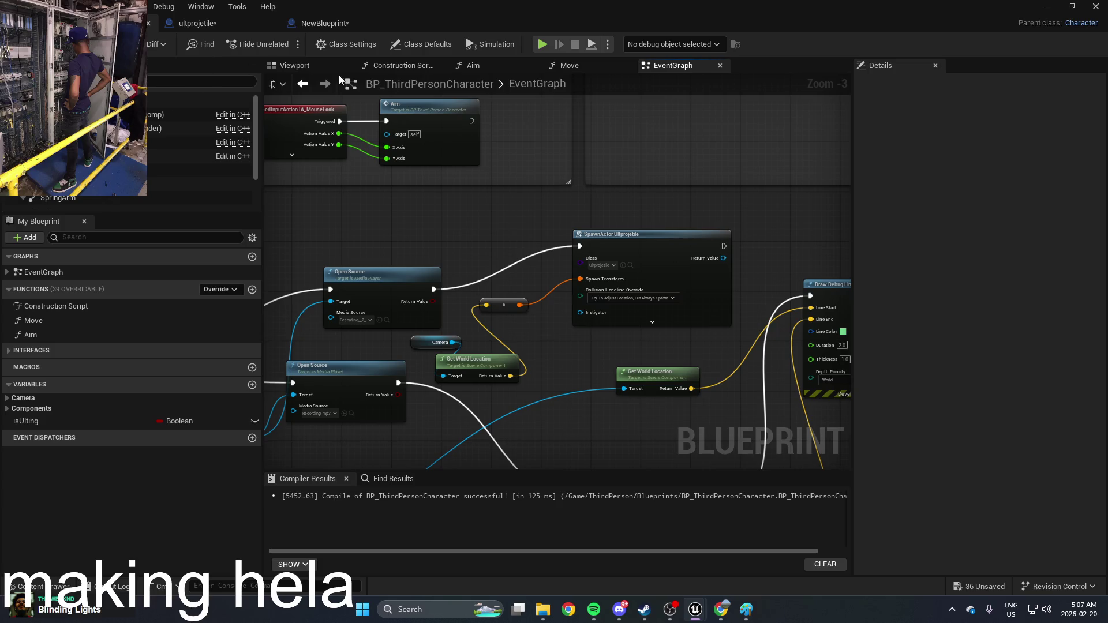
{"action": "left_click", "coordinate": [1047, 11]}
{"action": "left_click", "coordinate": [285, 45]}
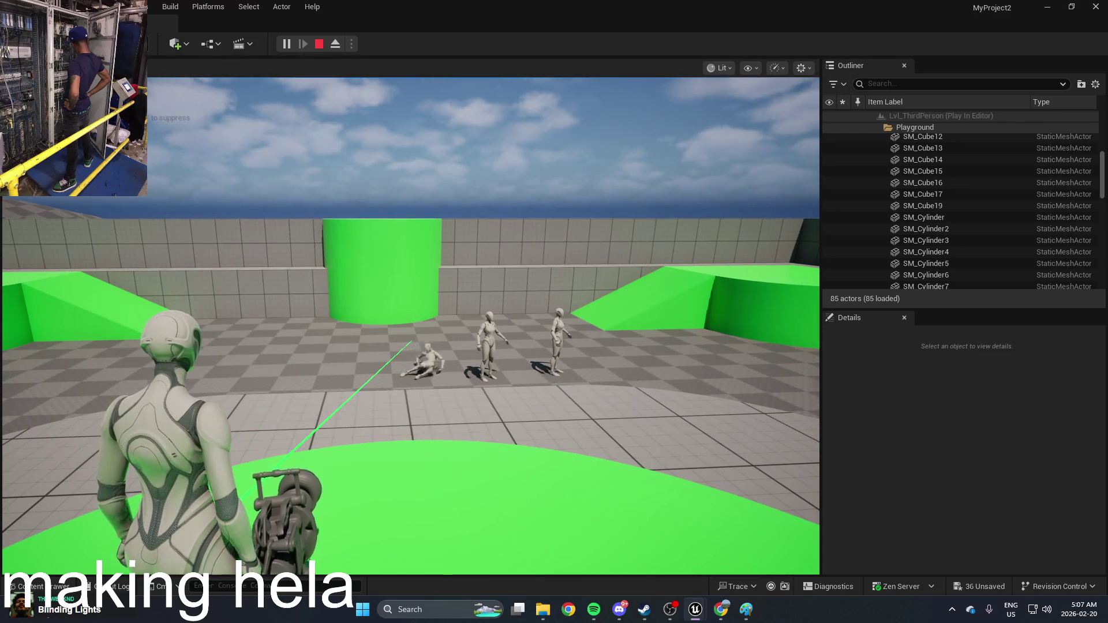
Jump and fire at the mannequins in play, then end the session
{"action": "key", "text": "space"}
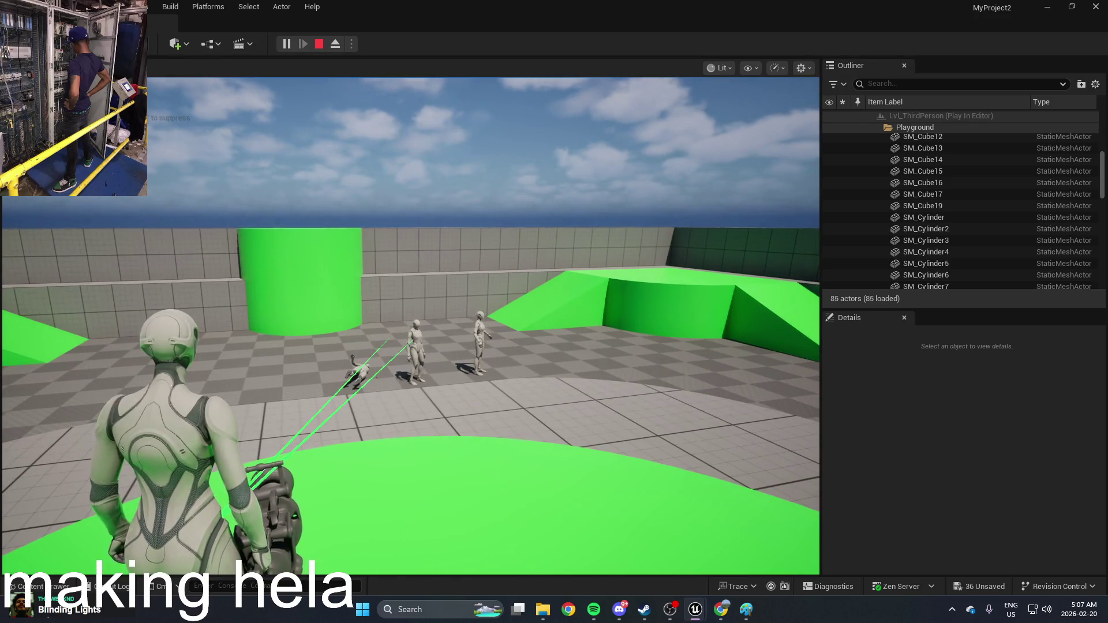
{"action": "key", "text": "Escape"}
{"action": "key", "text": "ctrl+space"}
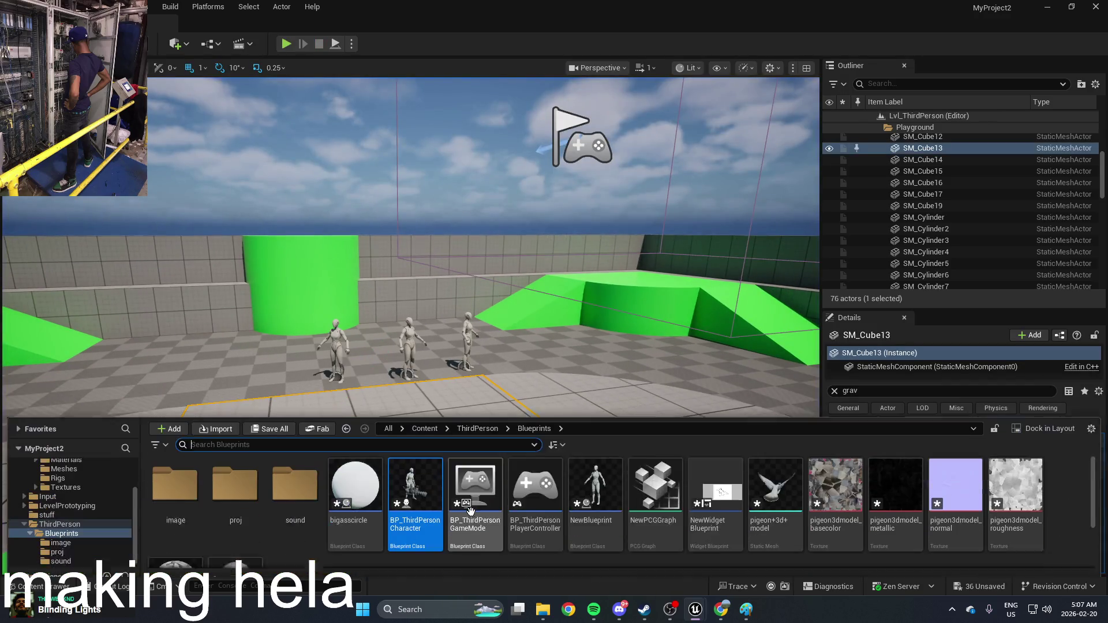
Open BP_ThirdPersonCharacter and select the SpawnActor Ultprojetile node
{"action": "mouse_move", "coordinate": [411, 473]}
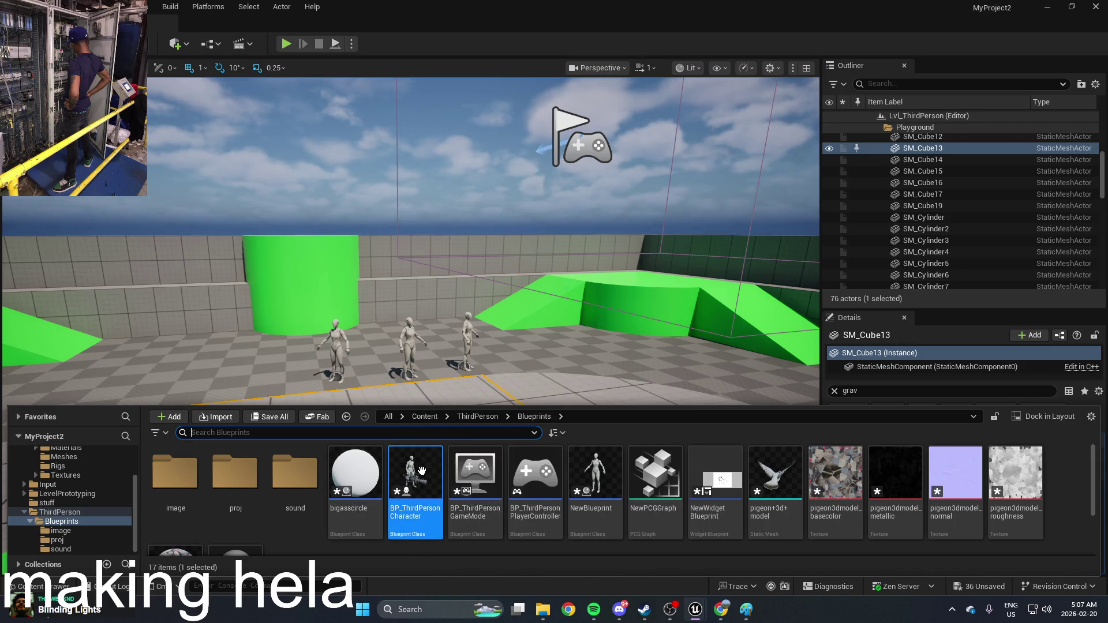
{"action": "double_click", "coordinate": [414, 468]}
{"action": "mouse_move", "coordinate": [552, 269]}
{"action": "left_mouse_down"}
{"action": "mouse_move", "coordinate": [700, 230]}
{"action": "mouse_move", "coordinate": [791, 223]}
{"action": "mouse_move", "coordinate": [527, 218]}
{"action": "mouse_move", "coordinate": [567, 258]}
{"action": "left_mouse_up"}
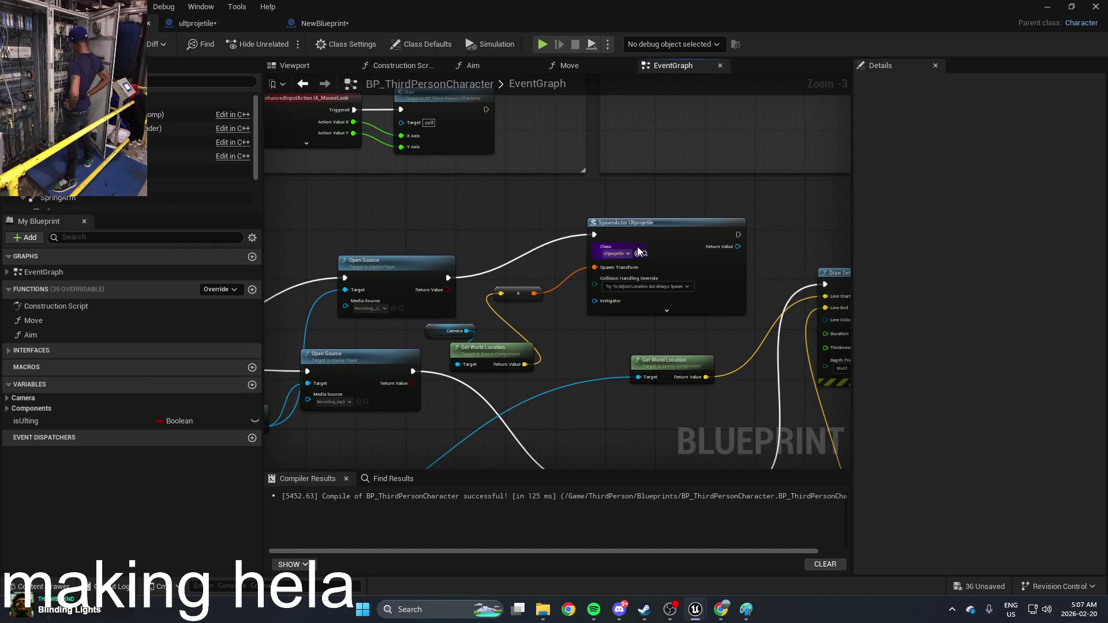
{"action": "left_click", "coordinate": [639, 251]}
{"action": "scroll", "coordinate": [632, 242], "scroll_direction": "up", "scroll_amount": 3}
{"action": "left_click_drag", "start_coordinate": [626, 235], "coordinate": [710, 225]}
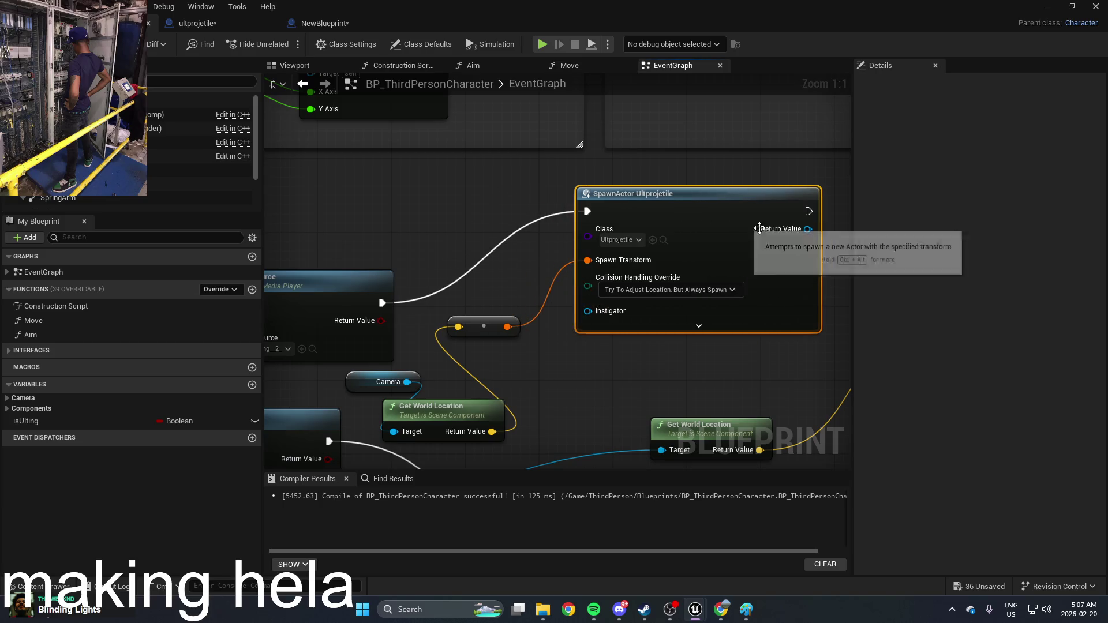
Check the SpawnActor Class list unchanged, then return to the ultprojetile graph
{"action": "left_click", "coordinate": [624, 241]}
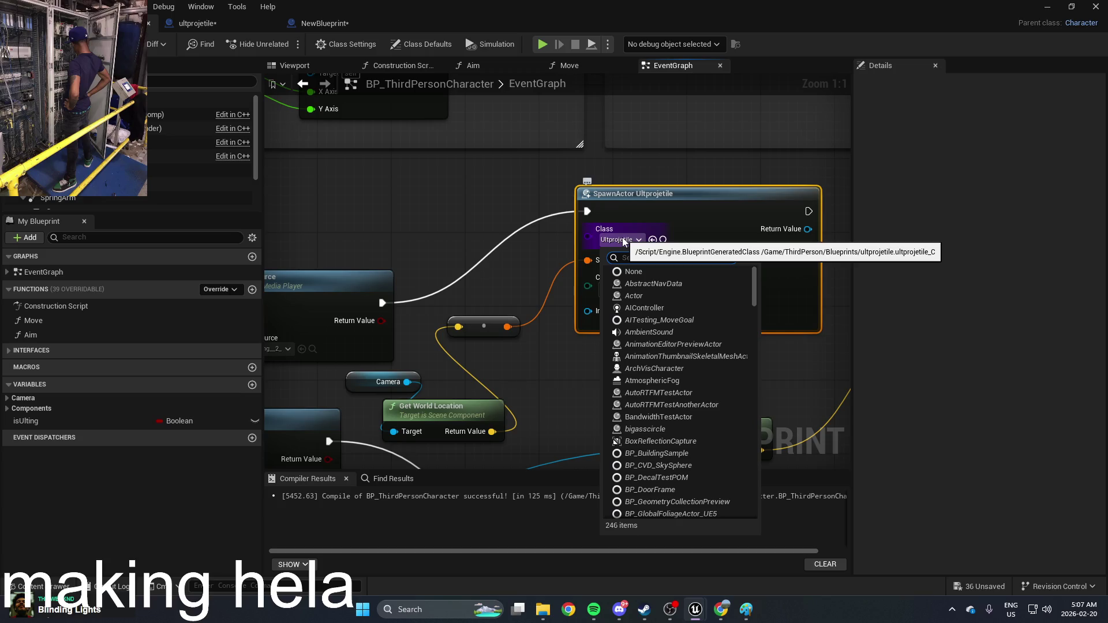
{"action": "left_click", "coordinate": [717, 7]}
{"action": "left_click", "coordinate": [243, 24]}
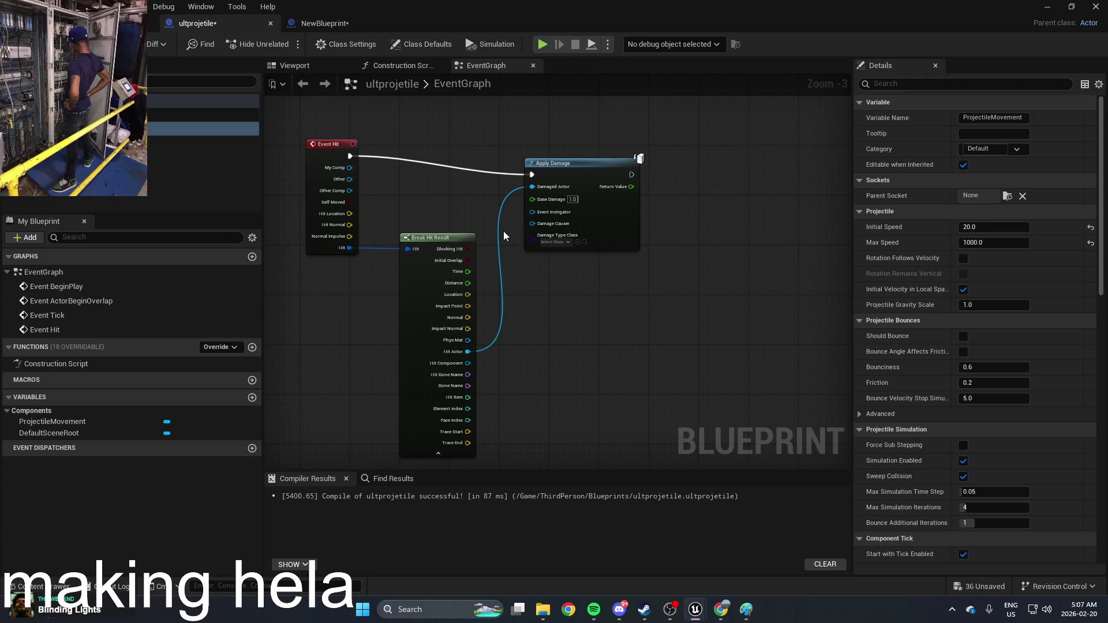
Pan the ultprojetile event graph to show all events and save the Blueprint
{"action": "right_click", "coordinate": [586, 306]}
{"action": "key", "text": "Escape"}
{"action": "left_click_drag", "start_coordinate": [491, 278], "coordinate": [600, 313]}
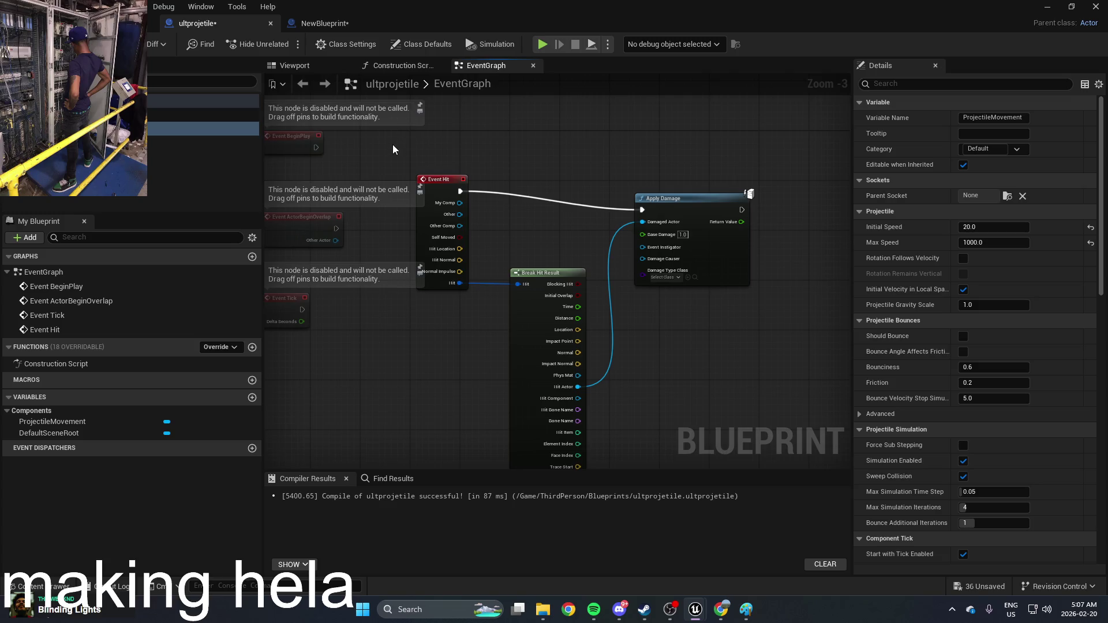
{"action": "key", "text": "ctrl+s"}
Show ultprojetile's Class Defaults and its 3D Viewport preview
{"action": "left_click", "coordinate": [202, 114]}
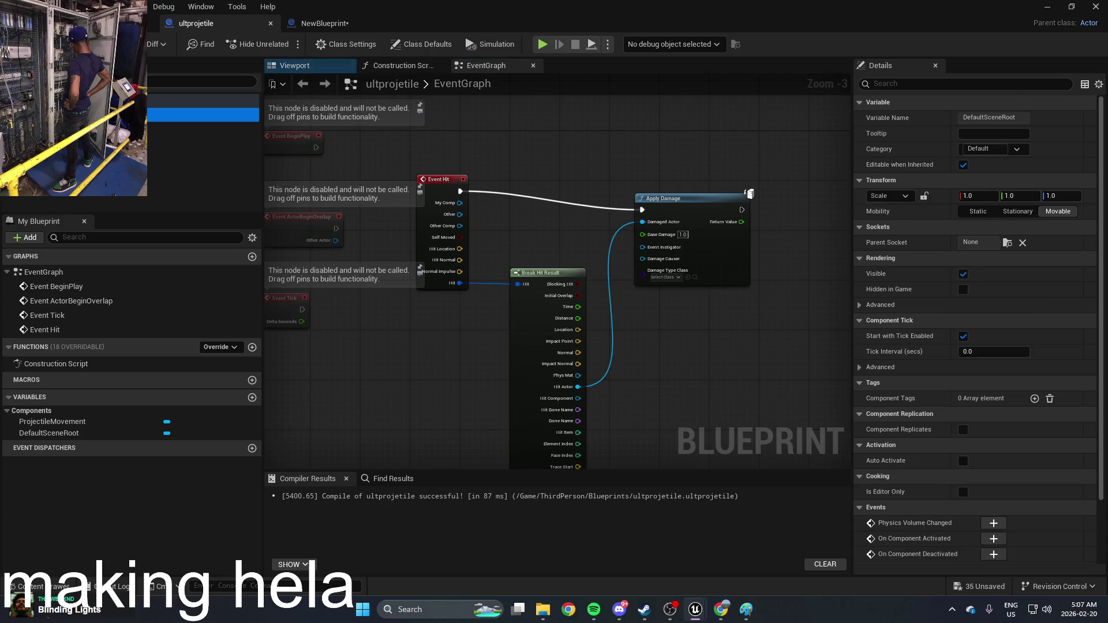
{"action": "left_click", "coordinate": [421, 44]}
{"action": "left_click", "coordinate": [294, 65]}
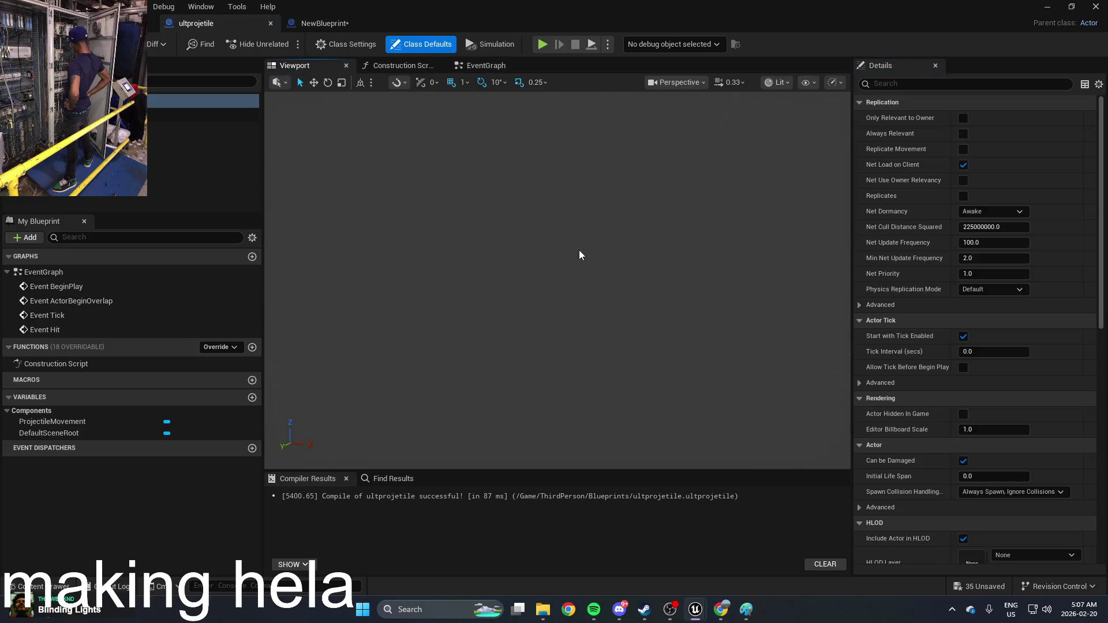
Add a Sphere mesh component to the ultprojetile Blueprint
{"action": "left_click", "coordinate": [26, 238]}
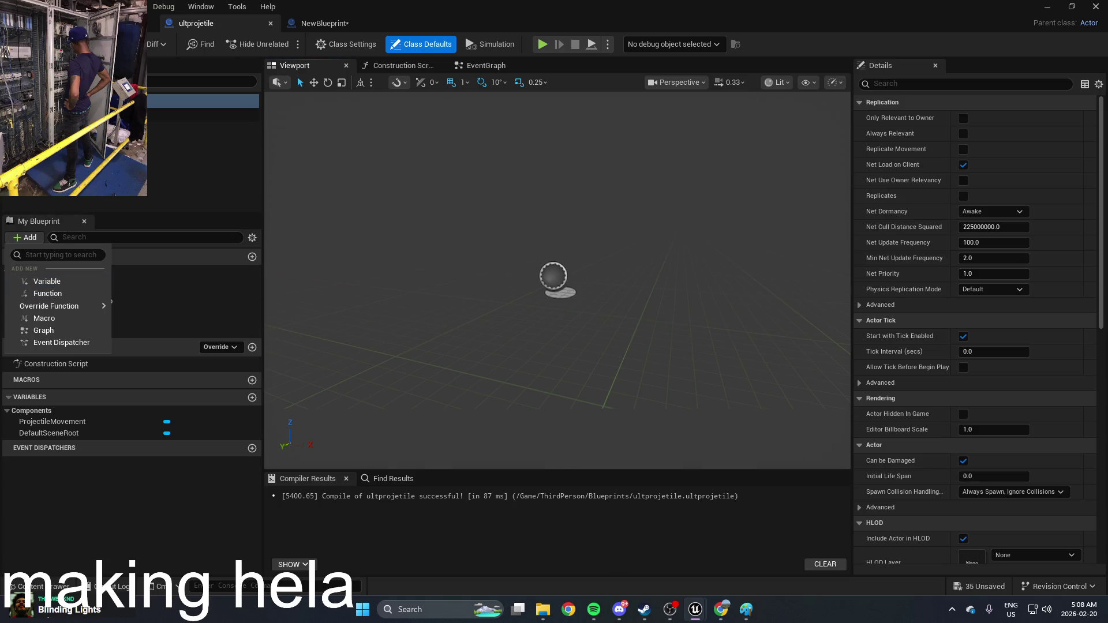
{"action": "left_click", "coordinate": [23, 81]}
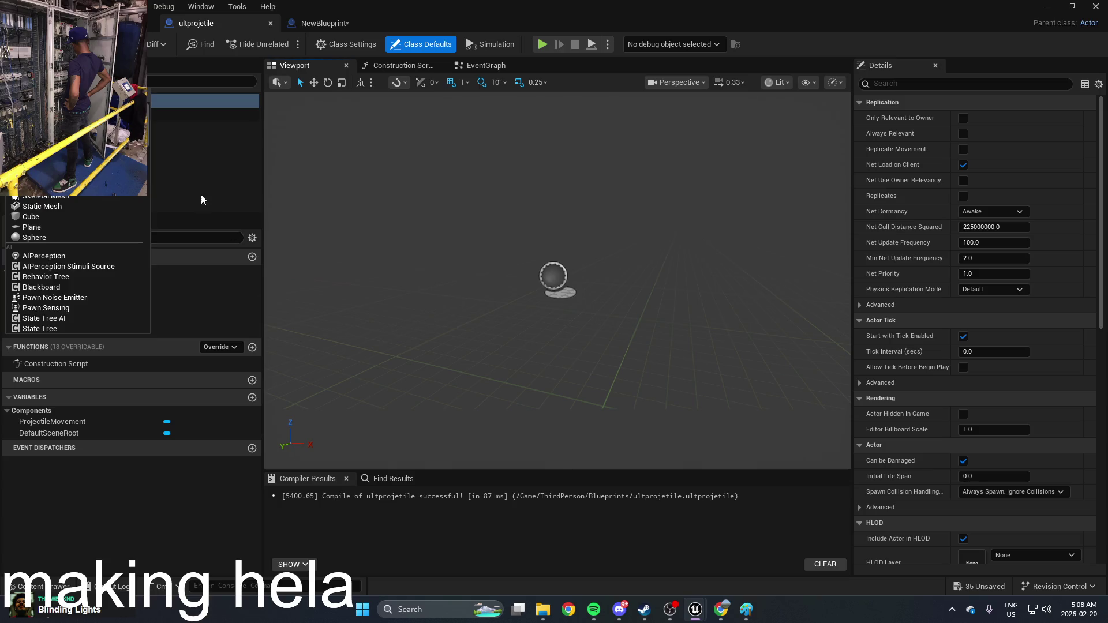
{"action": "scroll", "coordinate": [88, 210], "scroll_direction": "down", "scroll_amount": 1}
{"action": "left_click", "coordinate": [87, 204]}
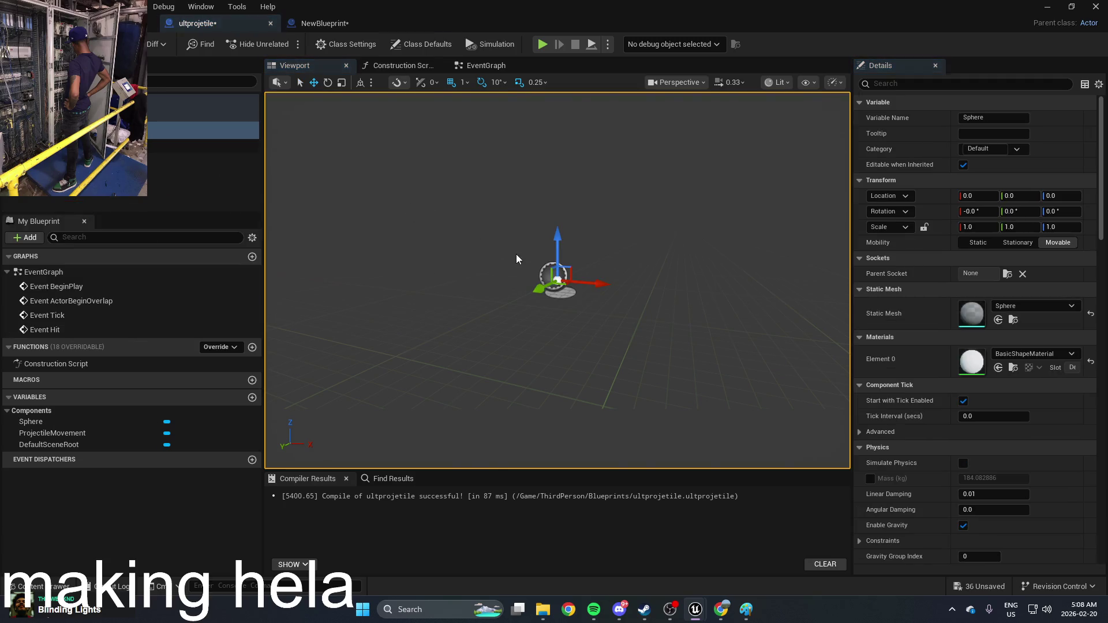
Select the Sphere component and inspect it in the preview, then return to the level editor
{"action": "left_click", "coordinate": [209, 145]}
{"action": "mouse_move", "coordinate": [139, 143]}
{"action": "left_mouse_down"}
{"action": "mouse_move", "coordinate": [138, 130]}
{"action": "mouse_move", "coordinate": [141, 143]}
{"action": "left_mouse_up"}
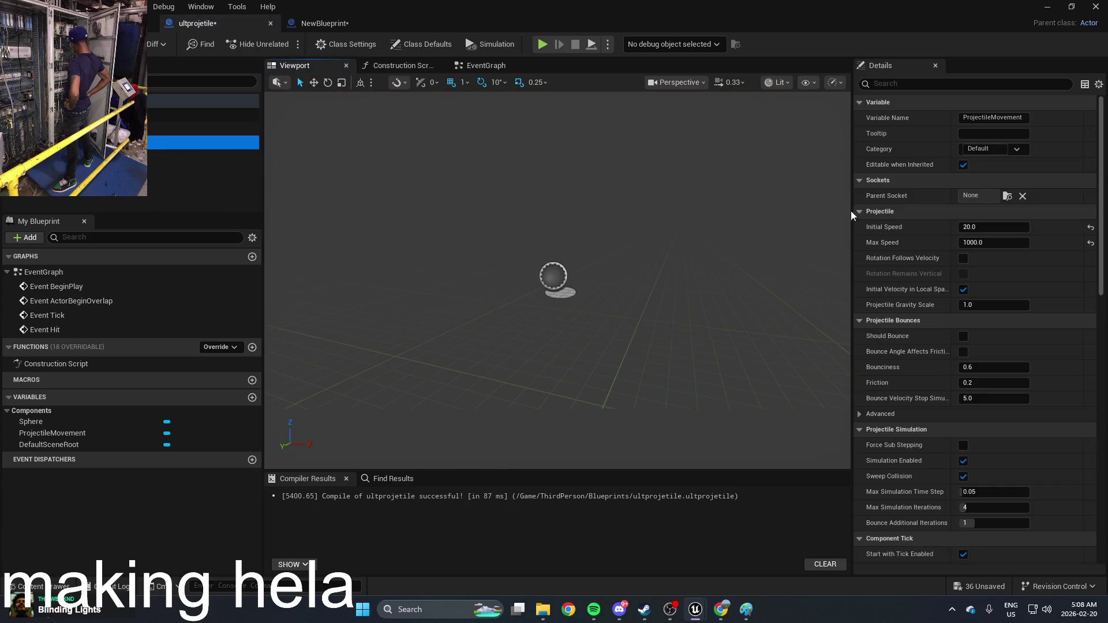
{"action": "left_click", "coordinate": [141, 128]}
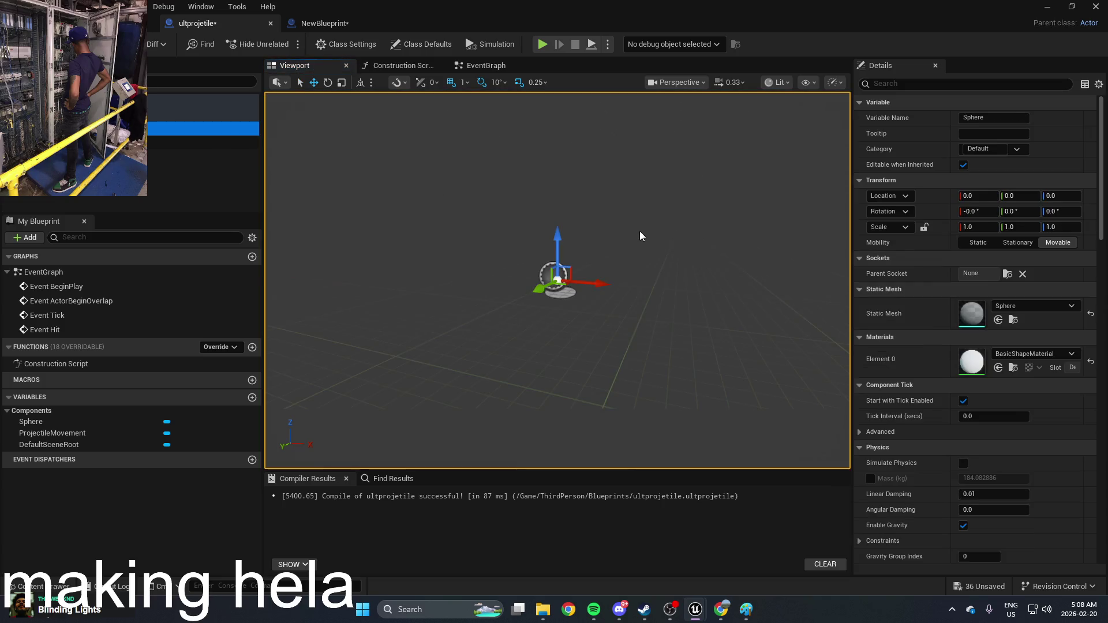
{"action": "mouse_move", "coordinate": [557, 346]}
{"action": "left_mouse_down"}
{"action": "mouse_move", "coordinate": [594, 378]}
{"action": "mouse_move", "coordinate": [618, 242]}
{"action": "left_mouse_up"}
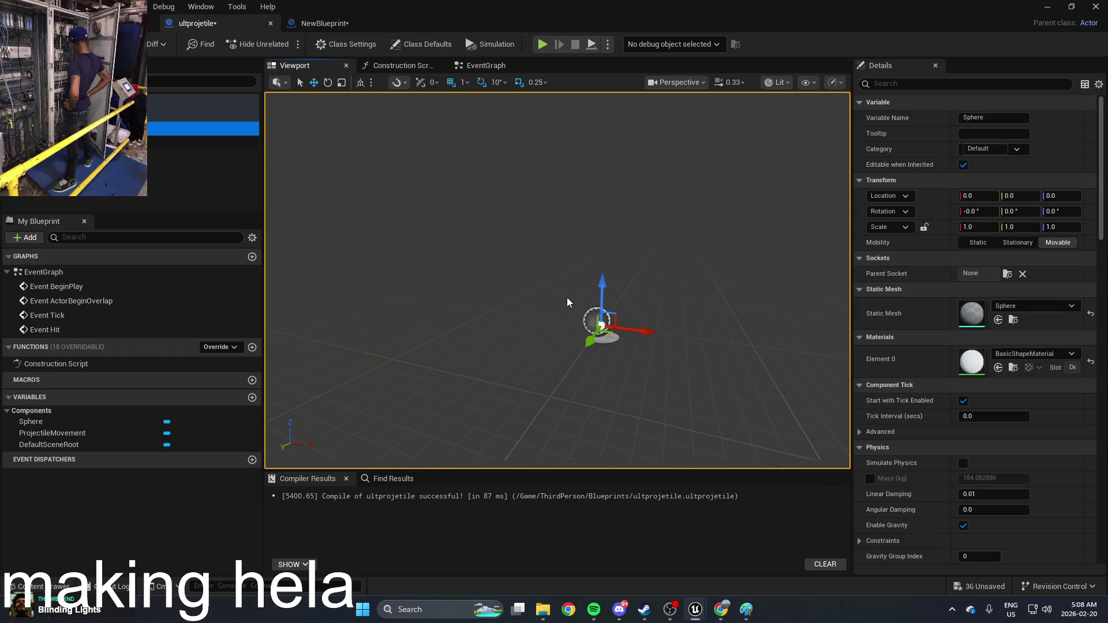
{"action": "left_click_drag", "start_coordinate": [686, 196], "coordinate": [686, 195]}
{"action": "key", "text": "alt+Tab"}
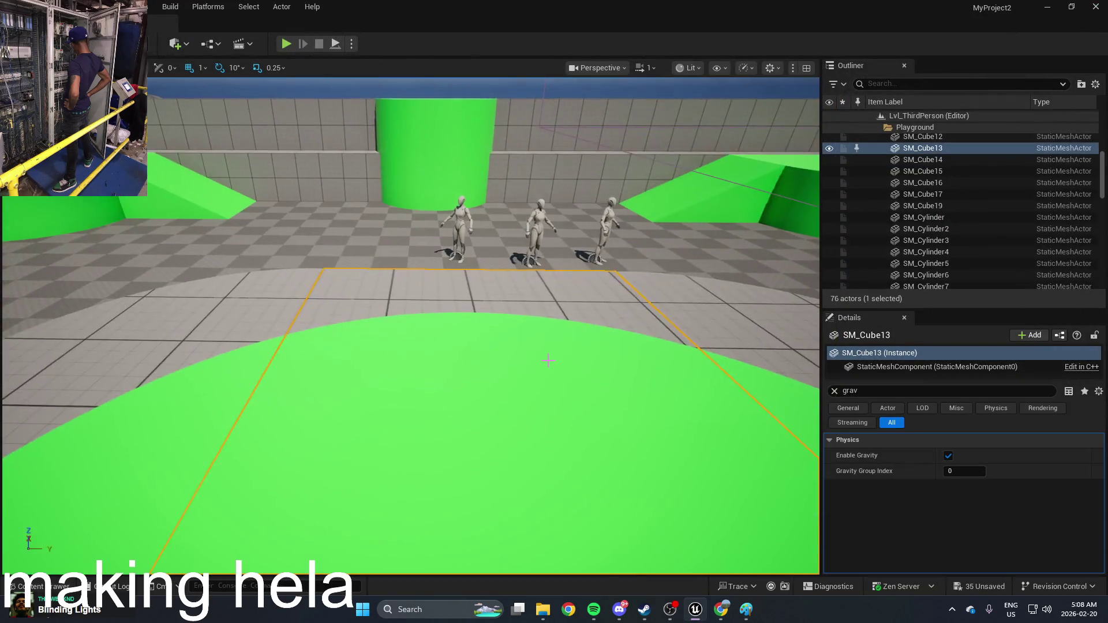
Place an ultprojetile sphere into the level from the Content Drawer
{"action": "key", "text": "ctrl+space"}
{"action": "left_click", "coordinate": [414, 496]}
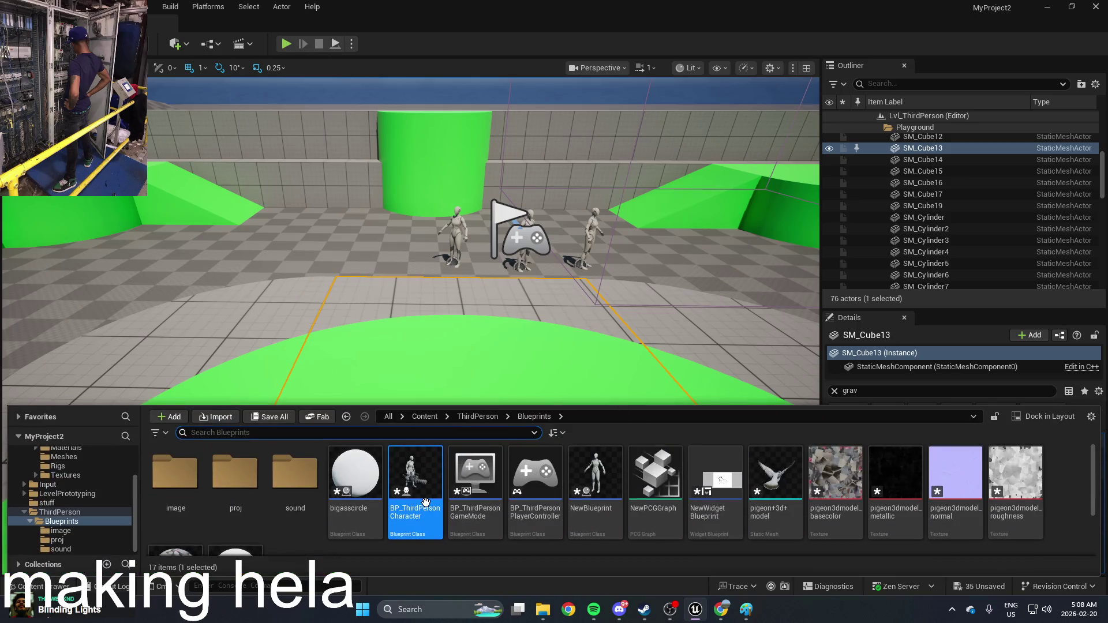
{"action": "scroll", "coordinate": [248, 522], "scroll_direction": "down", "scroll_amount": 1}
{"action": "left_click_drag", "start_coordinate": [248, 523], "coordinate": [346, 302]}
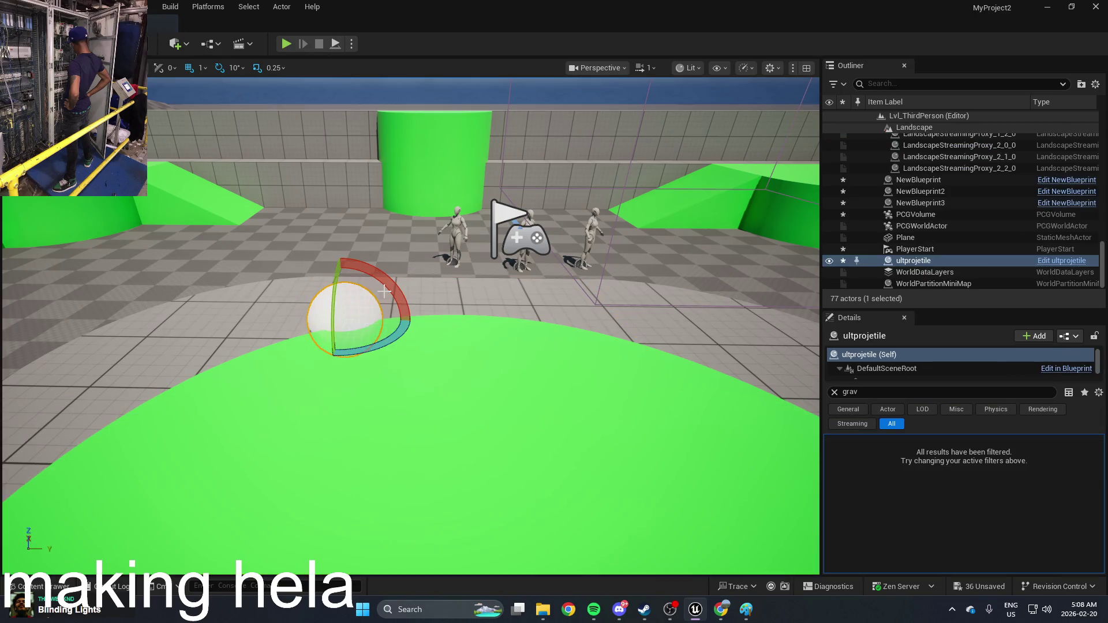
{"action": "left_click", "coordinate": [384, 291]}
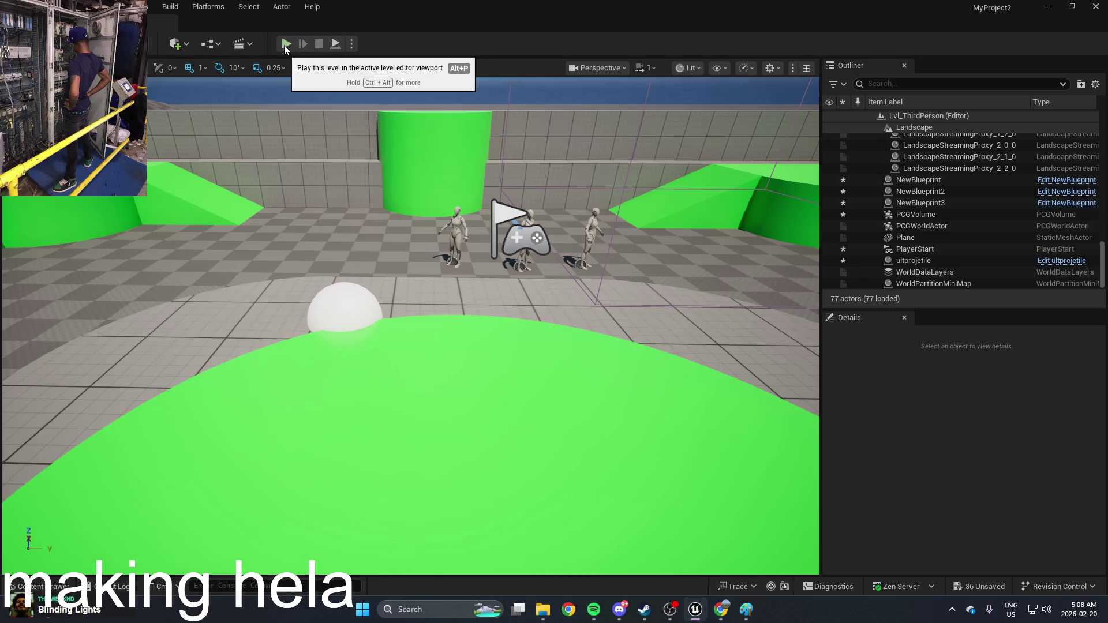
Play-test the level with the sphere projectiles, then stop the session
{"action": "left_click", "coordinate": [285, 44]}
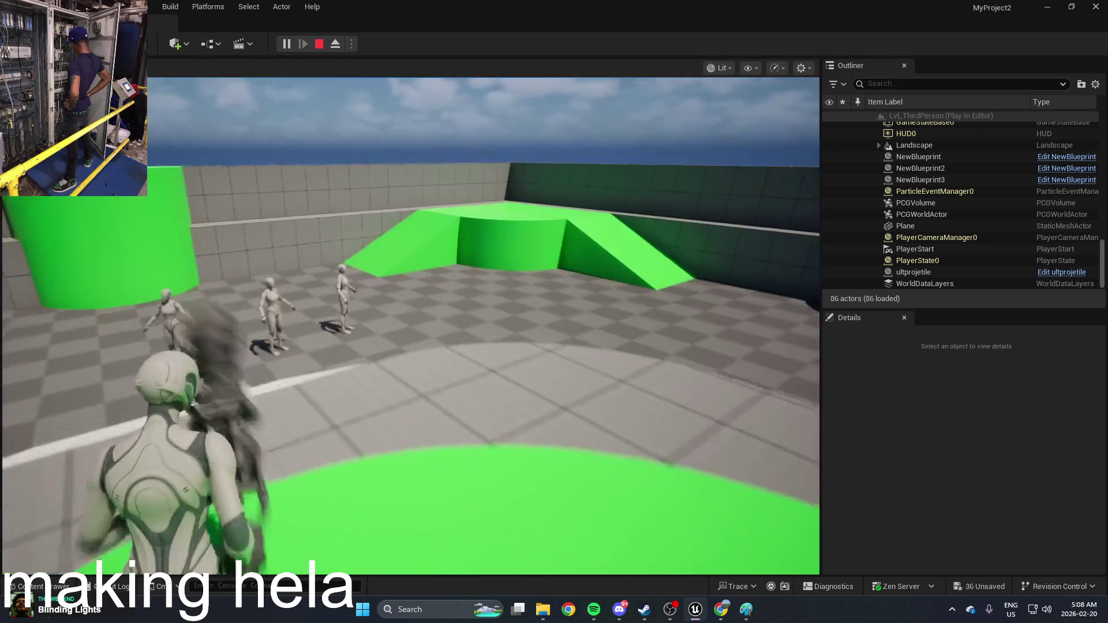
{"action": "key", "text": "Escape"}
{"action": "key", "text": "ctrl+space"}
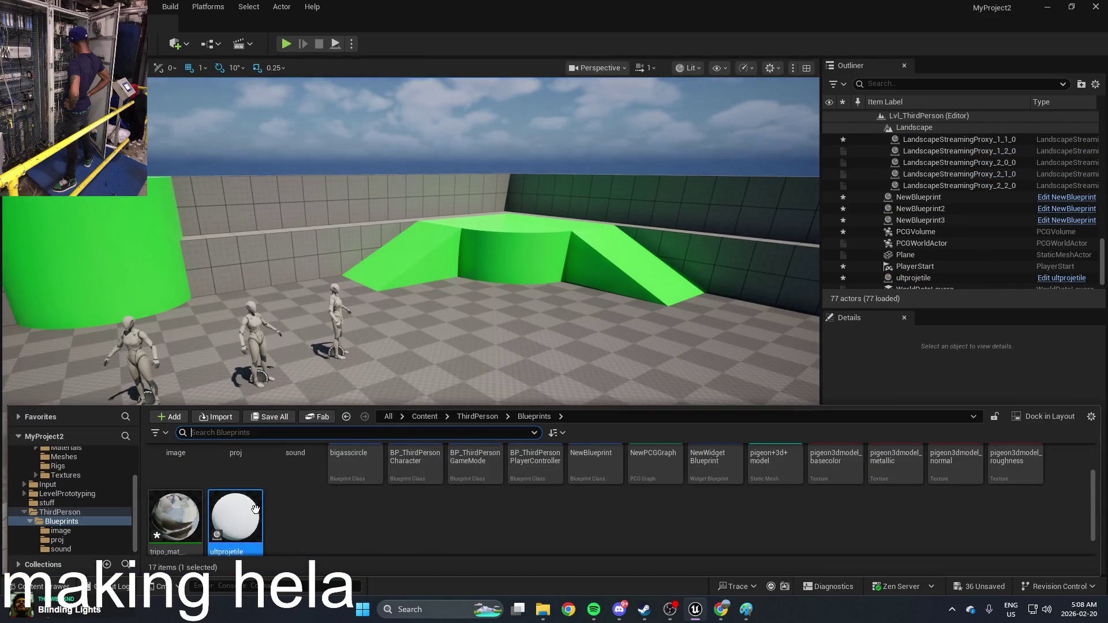
Reopen BP_ThirdPersonCharacter's event graph and open the action menu beside the spawn node
{"action": "mouse_move", "coordinate": [255, 508]}
{"action": "scroll", "coordinate": [323, 511], "scroll_direction": "up", "scroll_amount": 1}
{"action": "scroll", "coordinate": [375, 512], "scroll_direction": "down", "scroll_amount": 1}
{"action": "scroll", "coordinate": [342, 519], "scroll_direction": "up", "scroll_amount": 1}
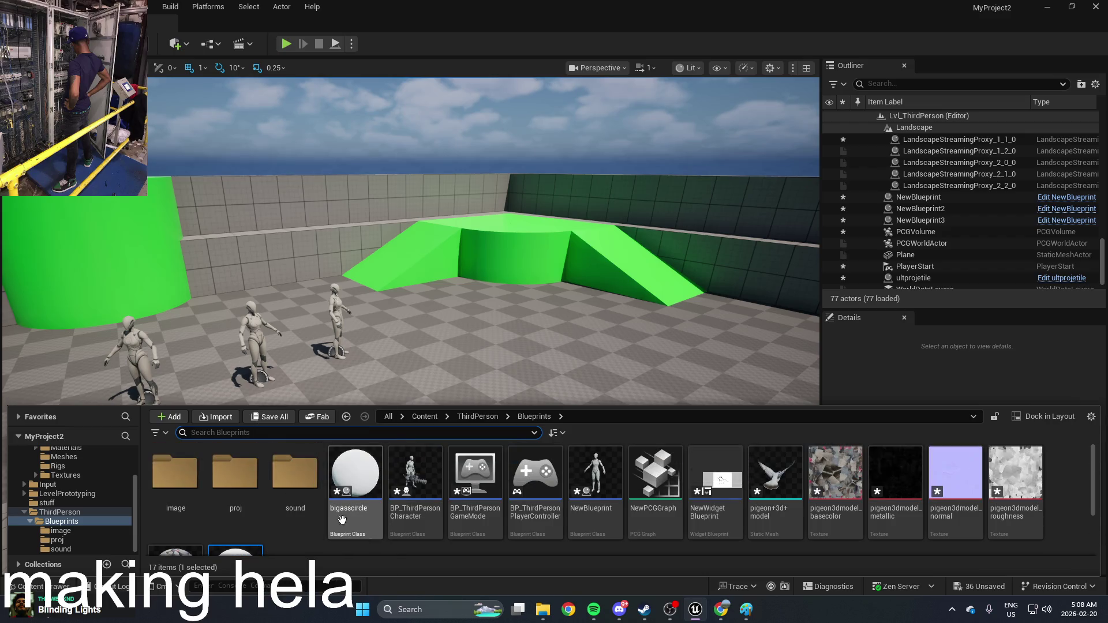
{"action": "double_click", "coordinate": [422, 490]}
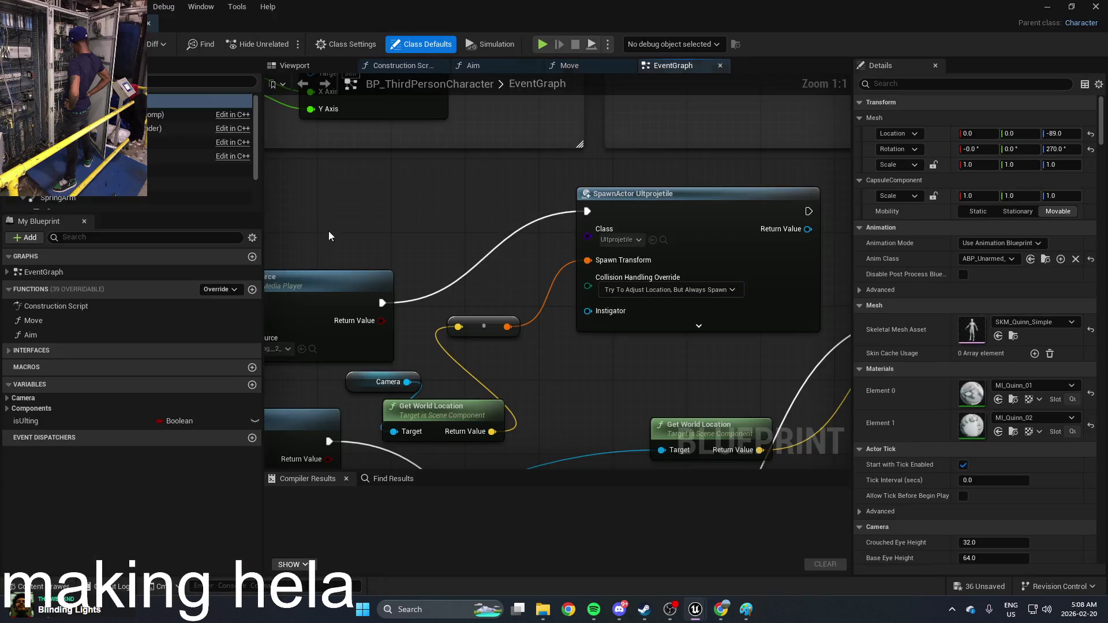
{"action": "scroll", "coordinate": [469, 228], "scroll_direction": "down", "scroll_amount": 2}
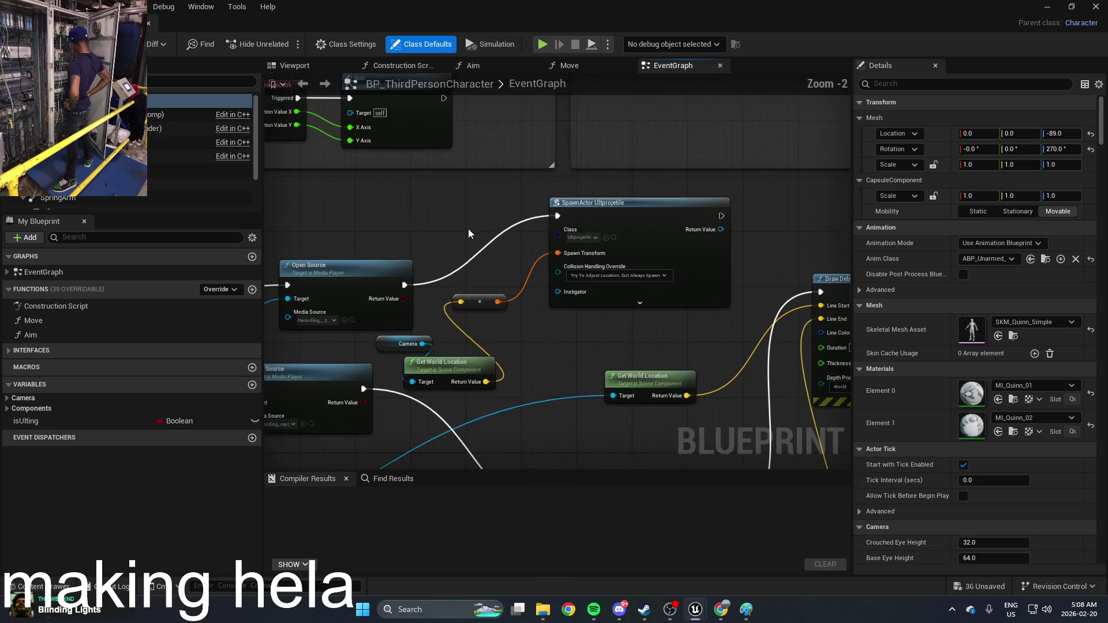
{"action": "left_click_drag", "start_coordinate": [815, 217], "coordinate": [550, 240]}
{"action": "right_click", "coordinate": [564, 237]}
Add an Add Force node via an action search for 'add force'
{"action": "type", "text": "add force"}
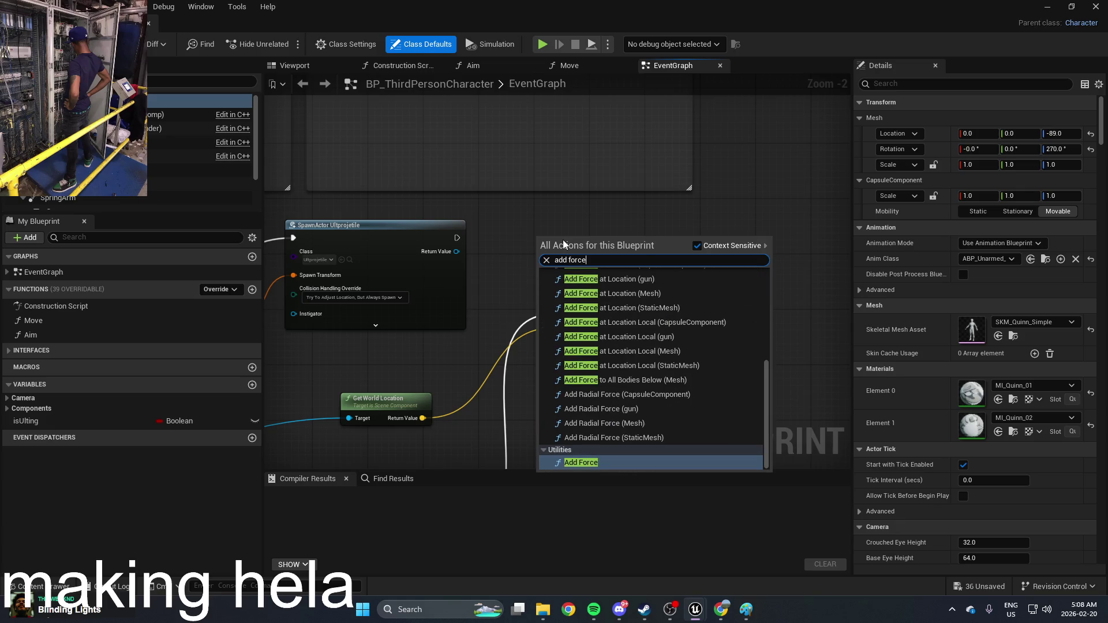
{"action": "scroll", "coordinate": [681, 321], "scroll_direction": "up", "scroll_amount": 3}
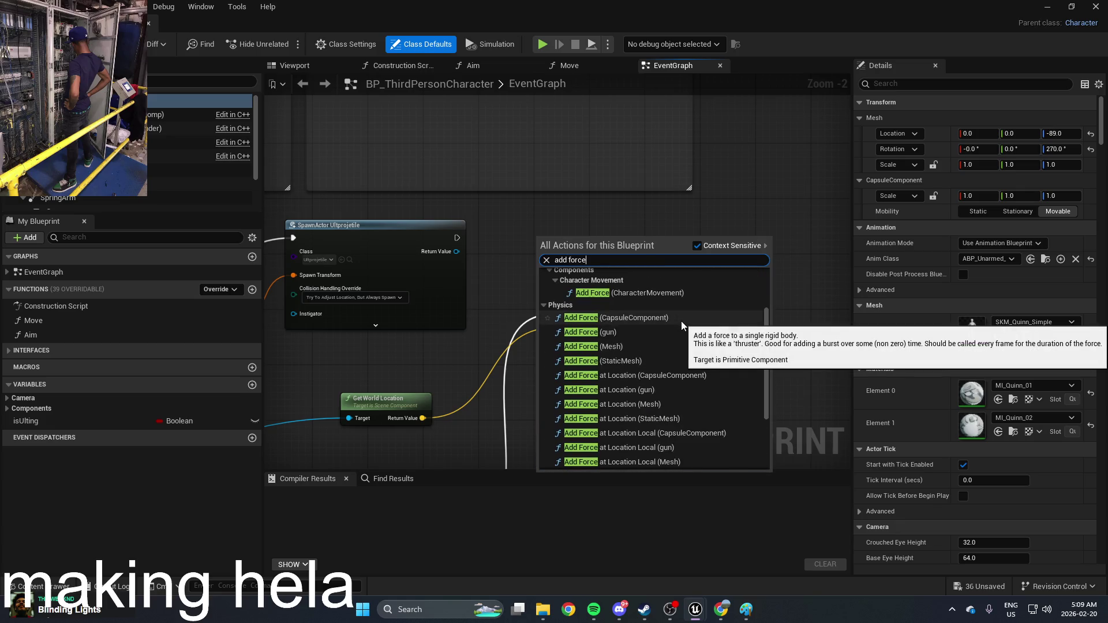
{"action": "scroll", "coordinate": [681, 321], "scroll_direction": "up", "scroll_amount": 2}
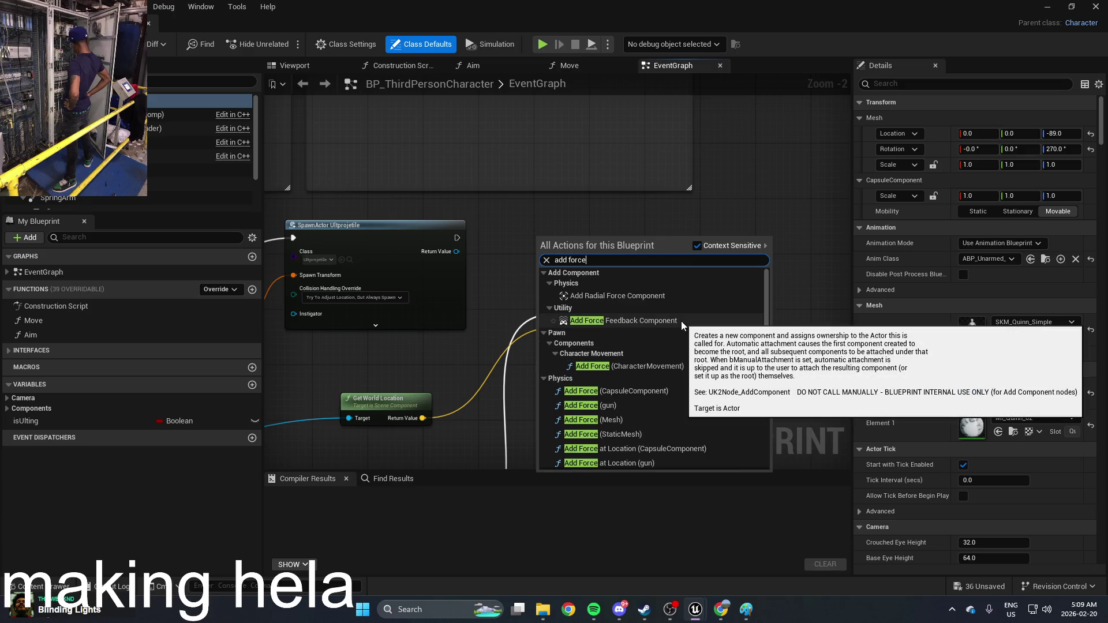
{"action": "scroll", "coordinate": [656, 335], "scroll_direction": "down", "scroll_amount": 5}
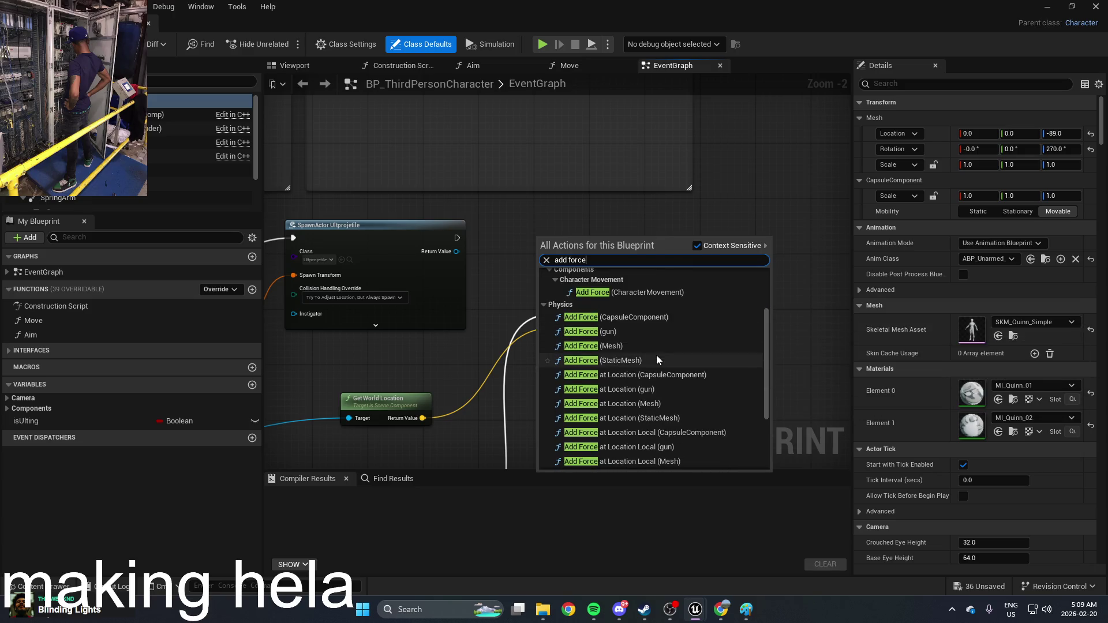
{"action": "scroll", "coordinate": [678, 428], "scroll_direction": "down", "scroll_amount": 2}
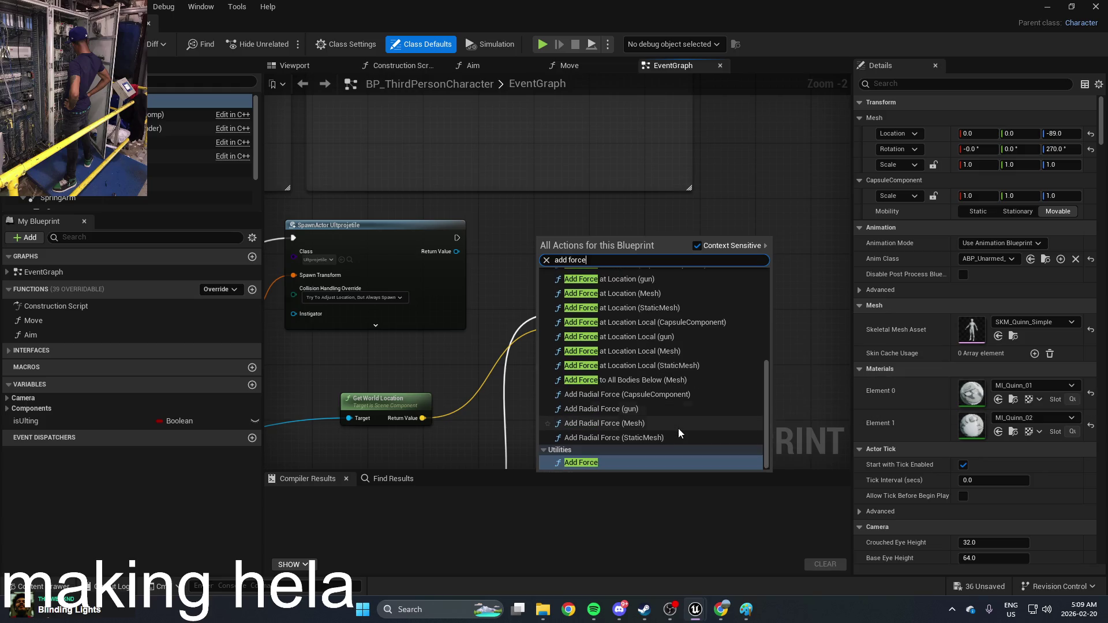
{"action": "left_click", "coordinate": [614, 462]}
Feed Add Force's handle from the Sphere's body instance and compile
{"action": "mouse_move", "coordinate": [543, 250]}
{"action": "left_mouse_down"}
{"action": "mouse_move", "coordinate": [445, 248]}
{"action": "mouse_move", "coordinate": [454, 253]}
{"action": "left_mouse_up"}
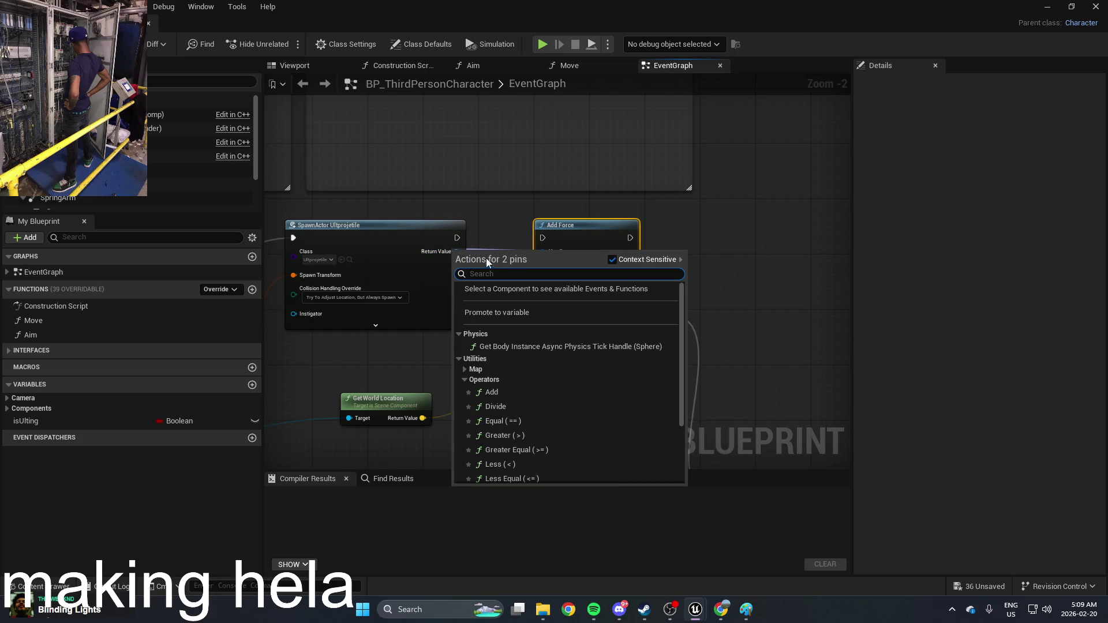
{"action": "left_click", "coordinate": [534, 347]}
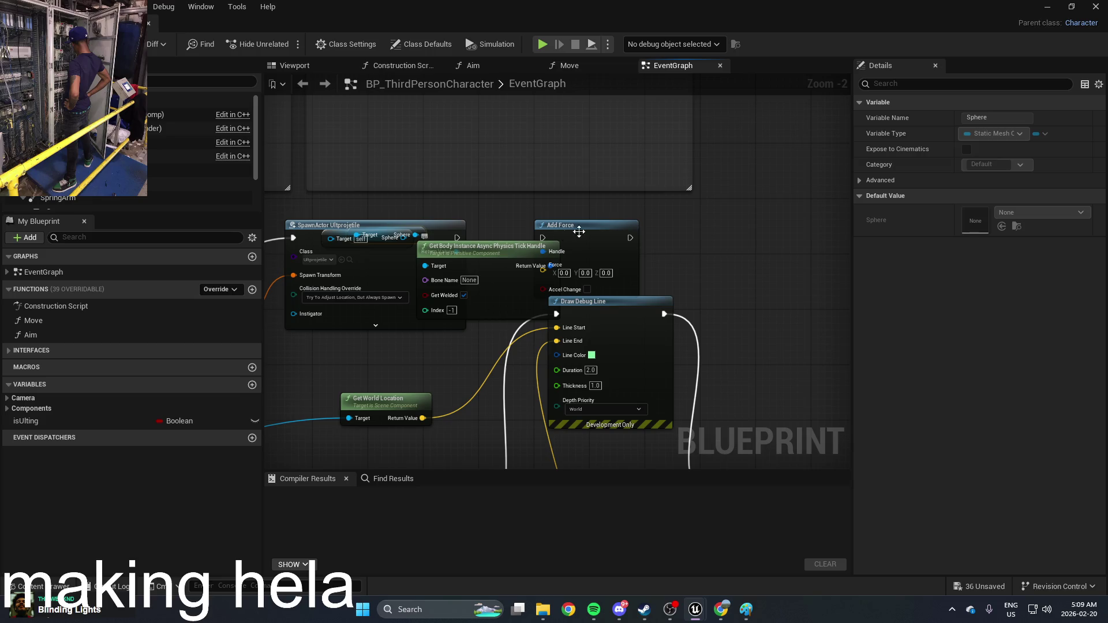
{"action": "left_click_drag", "start_coordinate": [579, 232], "coordinate": [746, 204]}
{"action": "mouse_move", "coordinate": [509, 254]}
{"action": "left_mouse_down"}
{"action": "mouse_move", "coordinate": [619, 241]}
{"action": "mouse_move", "coordinate": [598, 225]}
{"action": "left_mouse_up"}
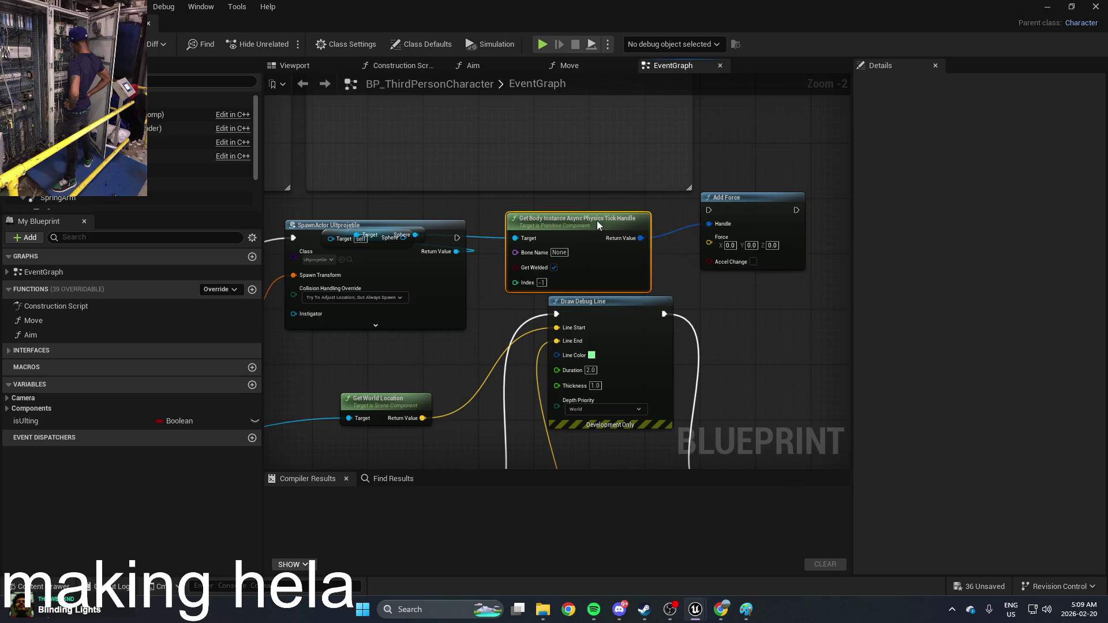
{"action": "key", "text": "F7"}
Wire the SpawnActor exec into Add Force and tidy the surrounding nodes
{"action": "left_click_drag", "start_coordinate": [723, 213], "coordinate": [456, 237]}
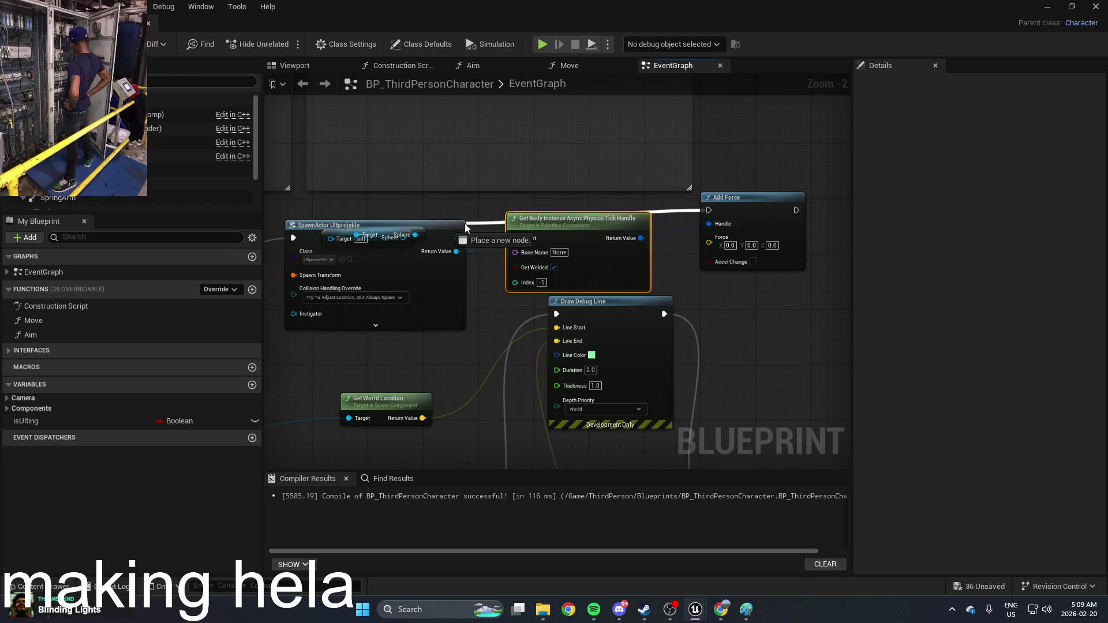
{"action": "left_click_drag", "start_coordinate": [557, 239], "coordinate": [560, 267]}
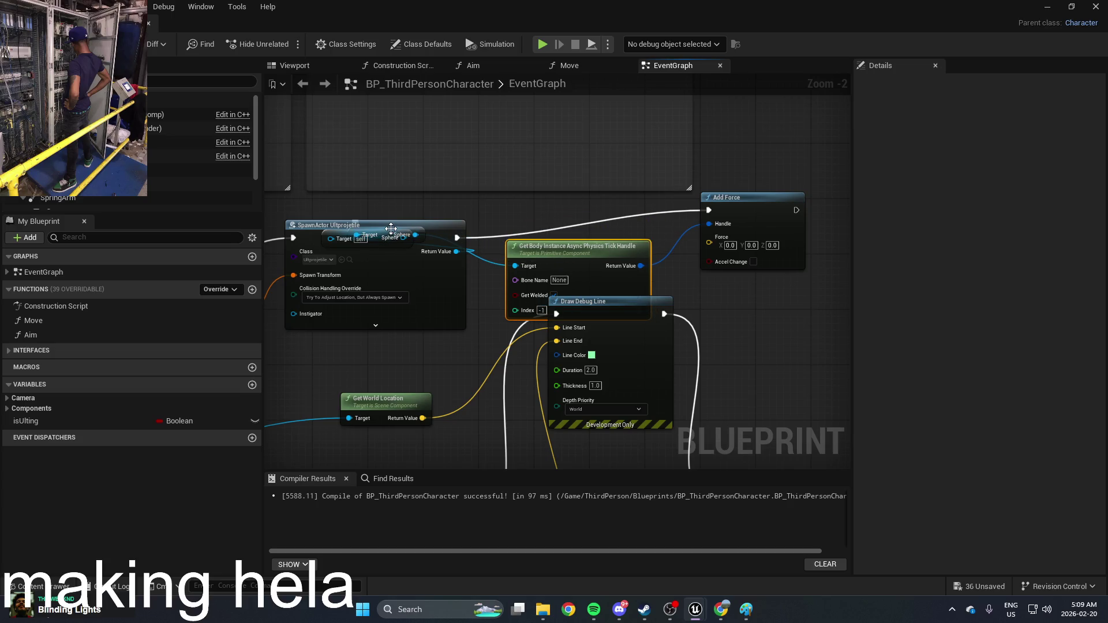
{"action": "left_click_drag", "start_coordinate": [391, 229], "coordinate": [415, 238]}
{"action": "mouse_move", "coordinate": [556, 242]}
{"action": "left_mouse_down"}
{"action": "mouse_move", "coordinate": [622, 242]}
{"action": "mouse_move", "coordinate": [584, 243]}
{"action": "left_mouse_up"}
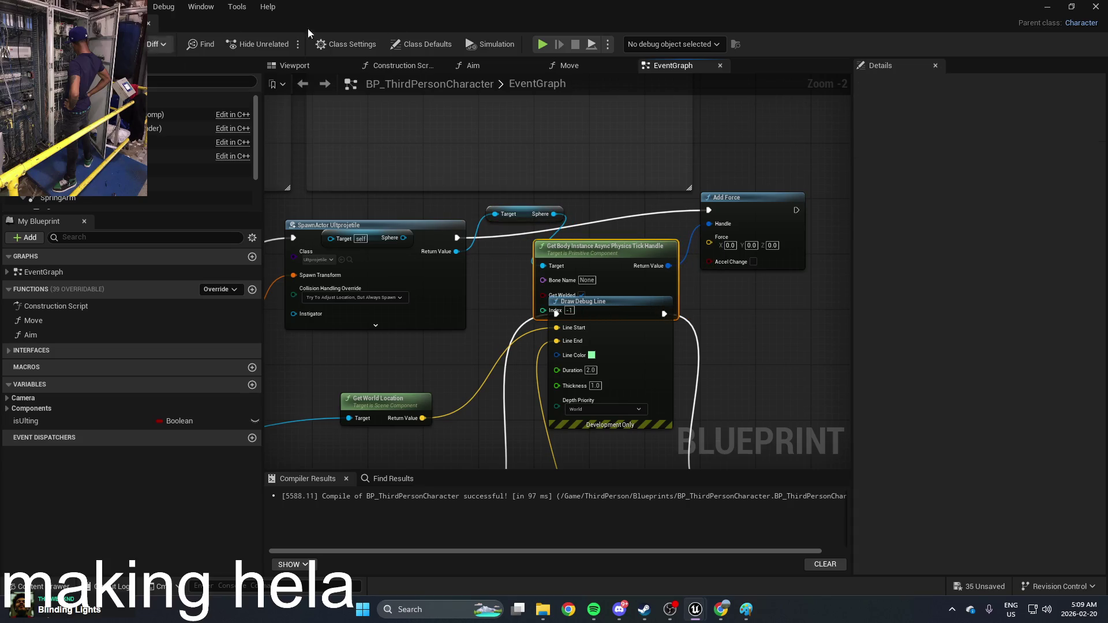
Set Add Force's Force to 100, 100, 100 and save the Blueprint
{"action": "scroll", "coordinate": [770, 211], "scroll_direction": "up", "scroll_amount": 2}
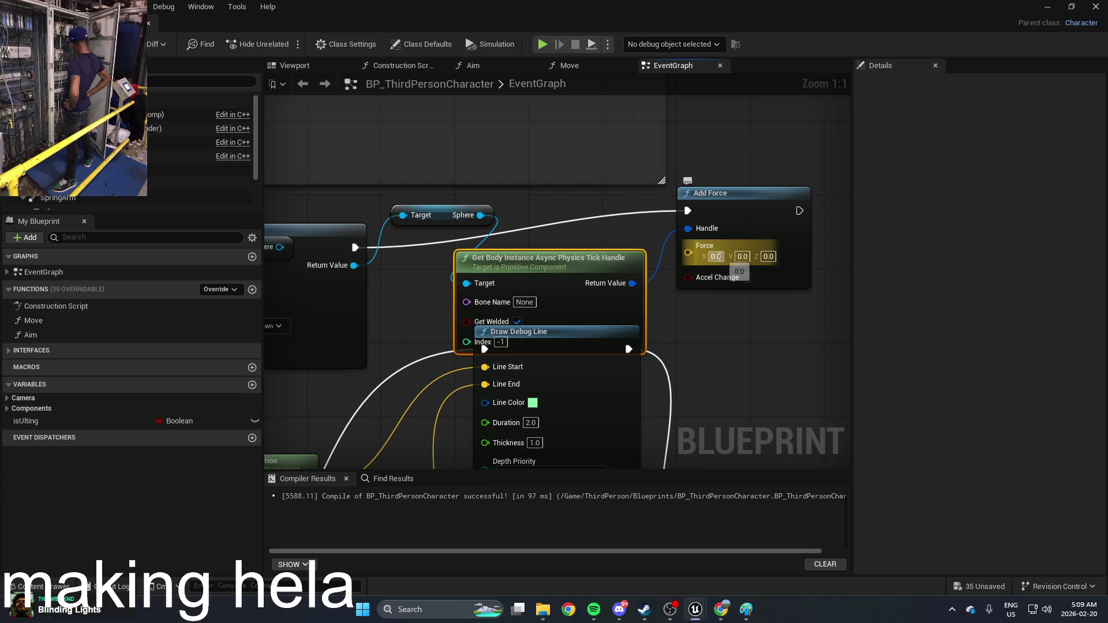
{"action": "type", "text": "100"}
{"action": "key", "text": "Tab"}
{"action": "type", "text": "100"}
{"action": "key", "text": "Tab"}
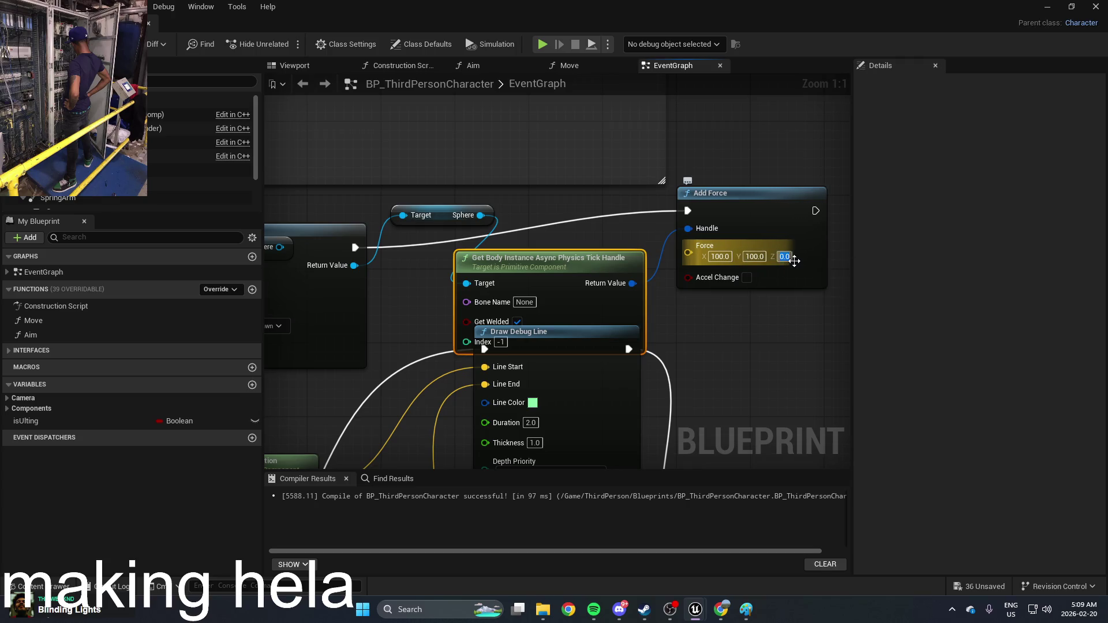
{"action": "left_click", "coordinate": [814, 166]}
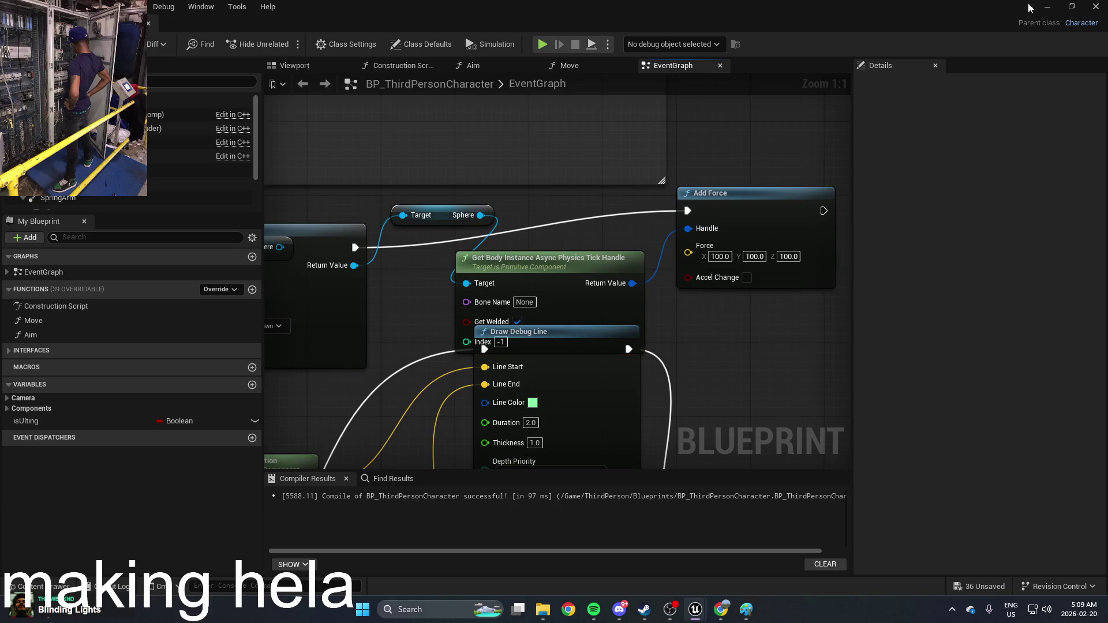
{"action": "key", "text": "ctrl+s"}
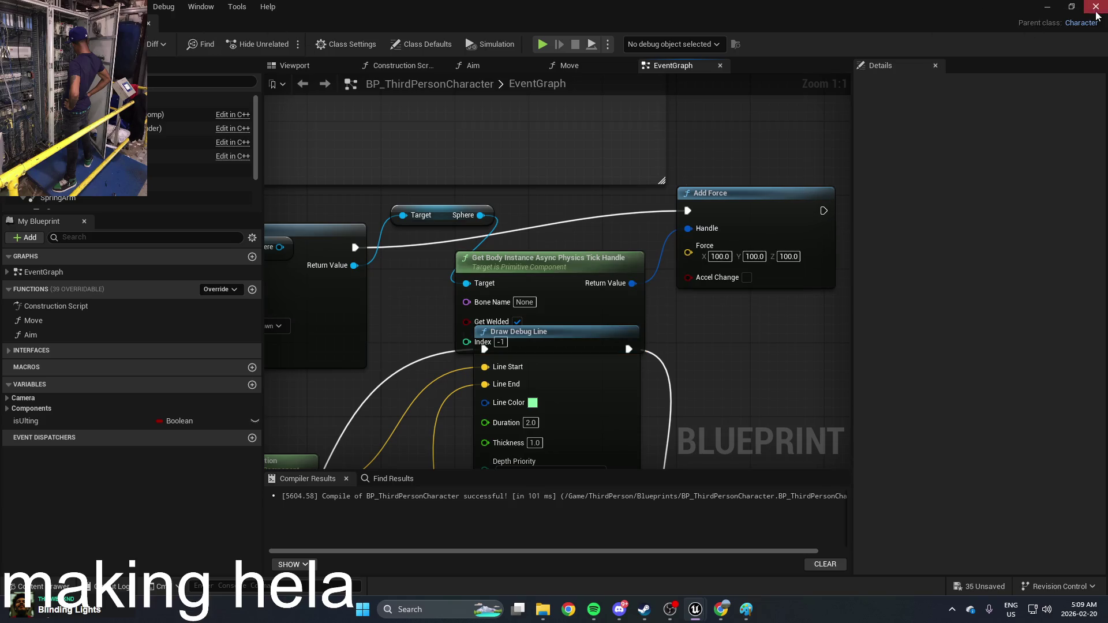
{"action": "left_click", "coordinate": [1048, 7]}
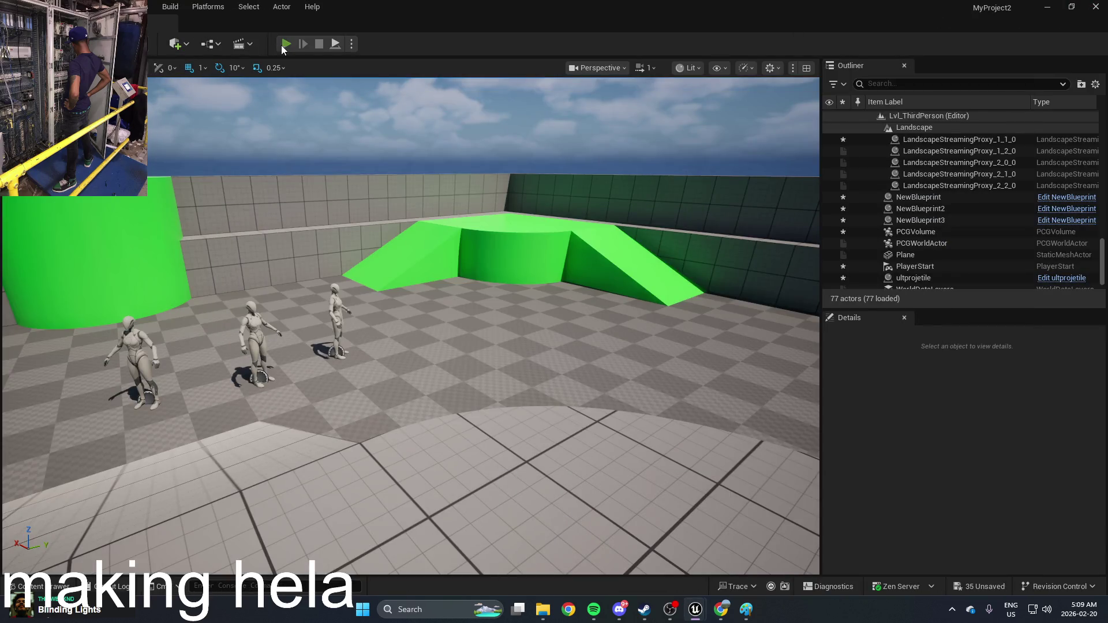
Play-test the level walking forward, then stop and reopen BP_ThirdPersonCharacter
{"action": "left_click", "coordinate": [285, 45]}
{"action": "key", "text": "w"}
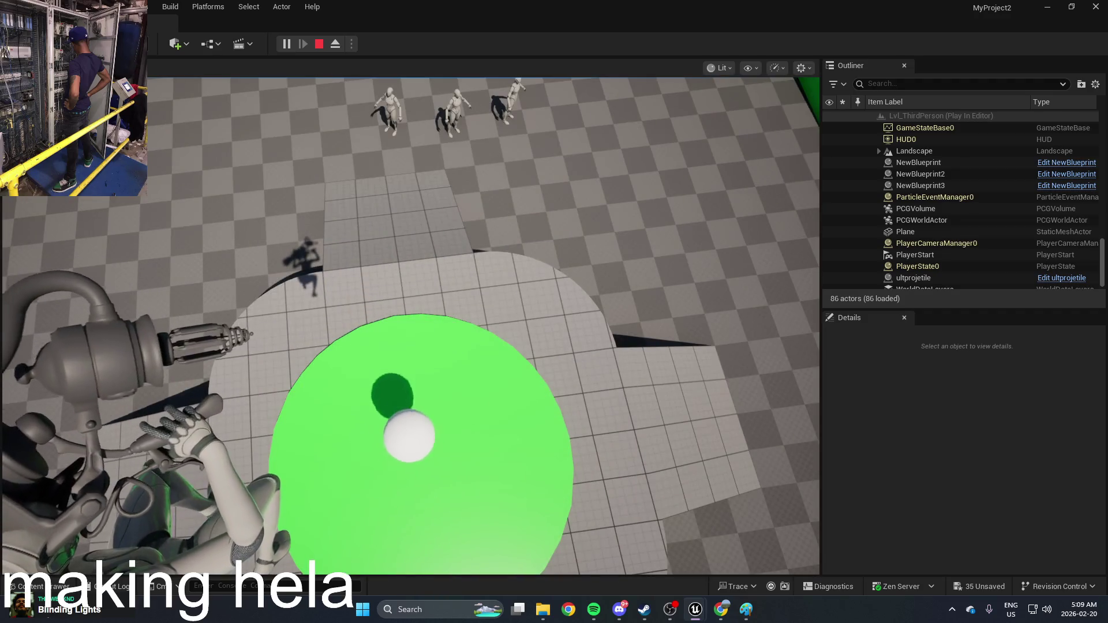
{"action": "key", "text": "Escape"}
{"action": "key", "text": "ctrl+space"}
{"action": "double_click", "coordinate": [424, 482]}
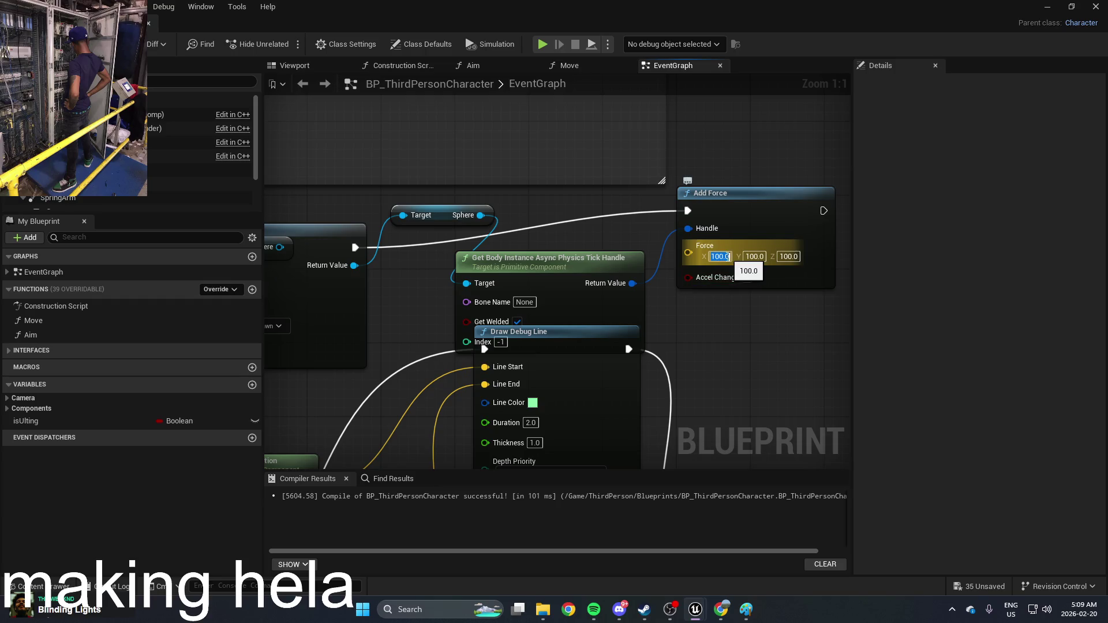
Raise Add Force to 1111 on X, Y and Z, then start another play test
{"action": "type", "text": "111"}
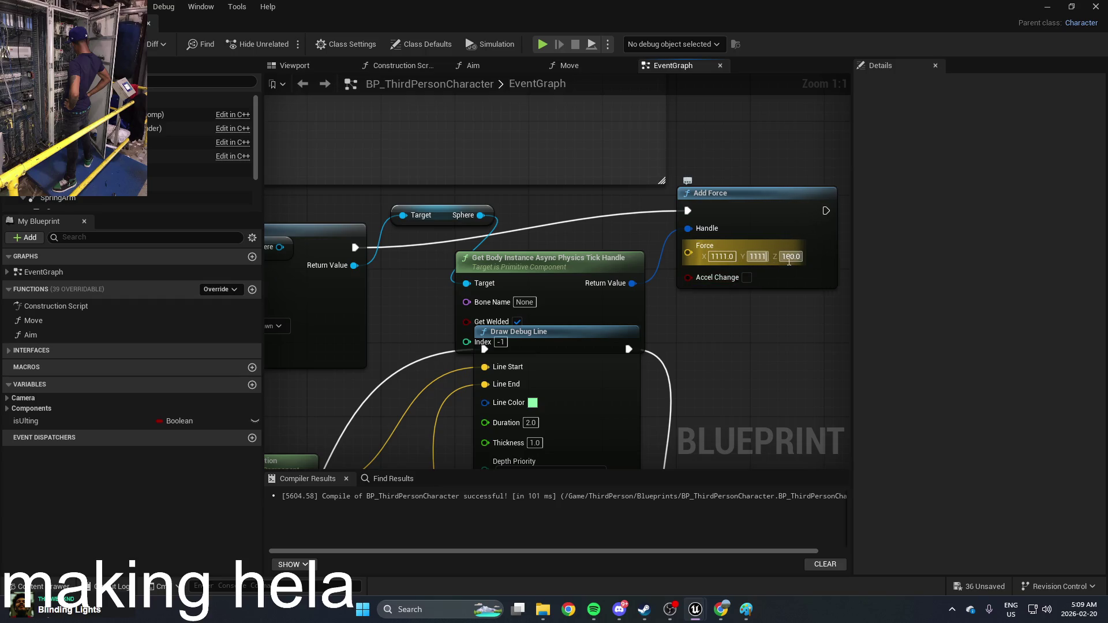
{"action": "type", "text": "11"}
{"action": "mouse_move", "coordinate": [715, 281]}
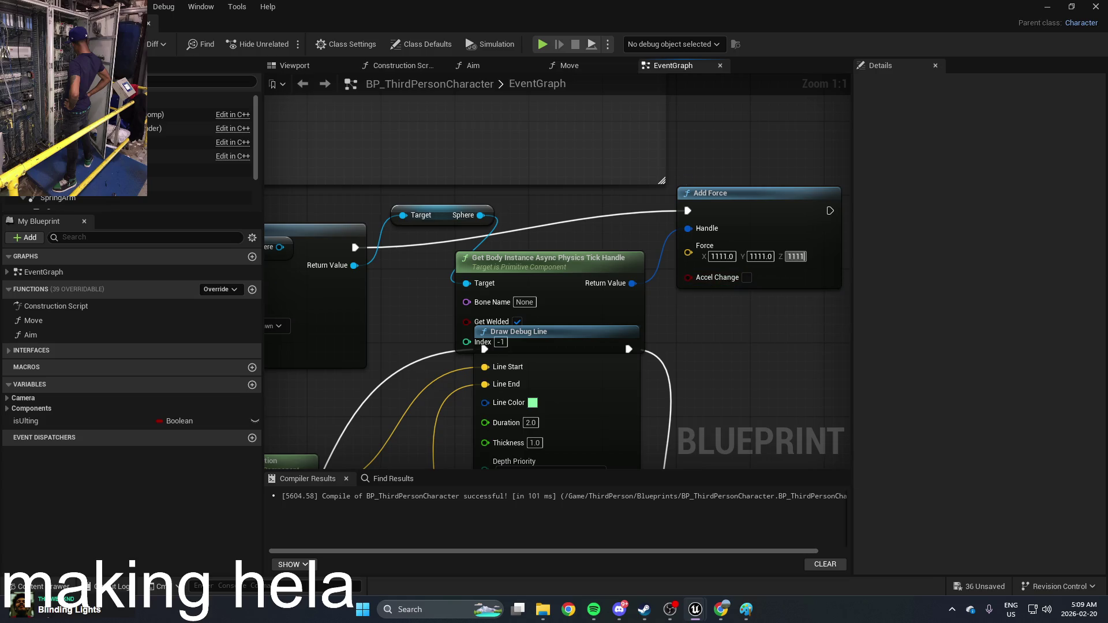
{"action": "left_click", "coordinate": [1047, 9]}
{"action": "left_click", "coordinate": [285, 45]}
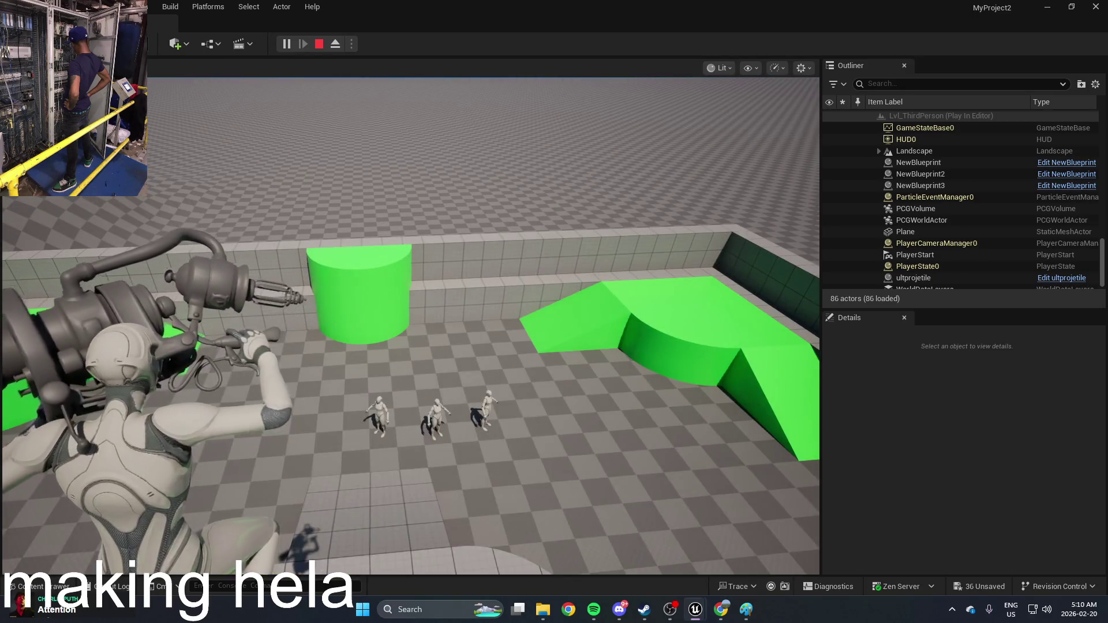
{"action": "key", "text": "Escape"}
{"action": "key", "text": "ctrl+space"}
{"action": "double_click", "coordinate": [443, 477]}
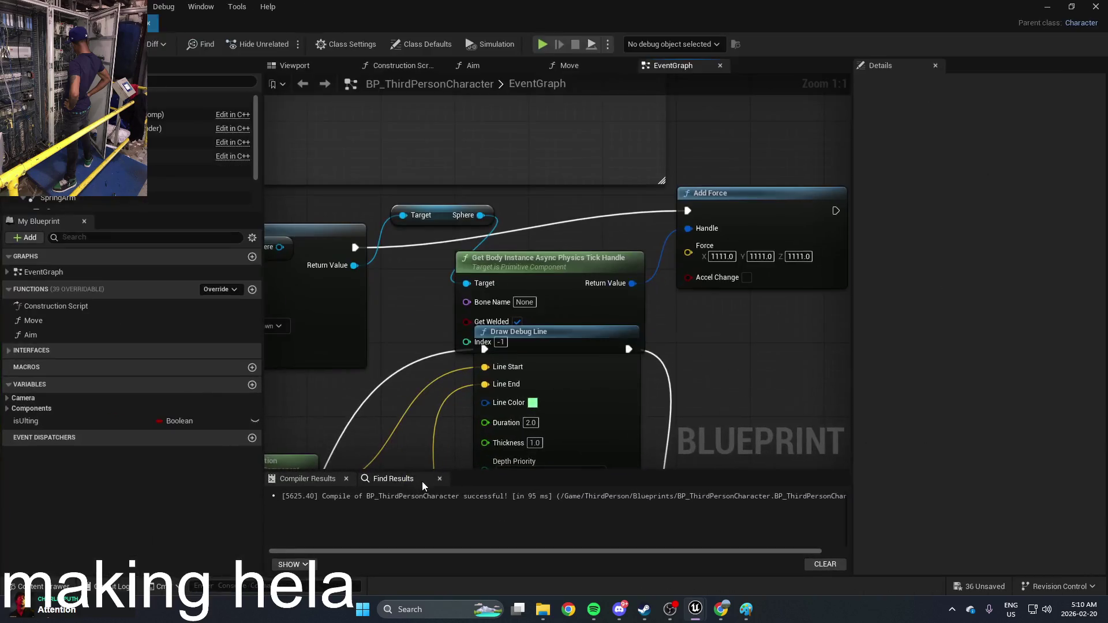
Move Draw Debug Line aside and delete the physics tick handle, Sphere getter and Add Force nodes
{"action": "scroll", "coordinate": [705, 314], "scroll_direction": "down", "scroll_amount": 1}
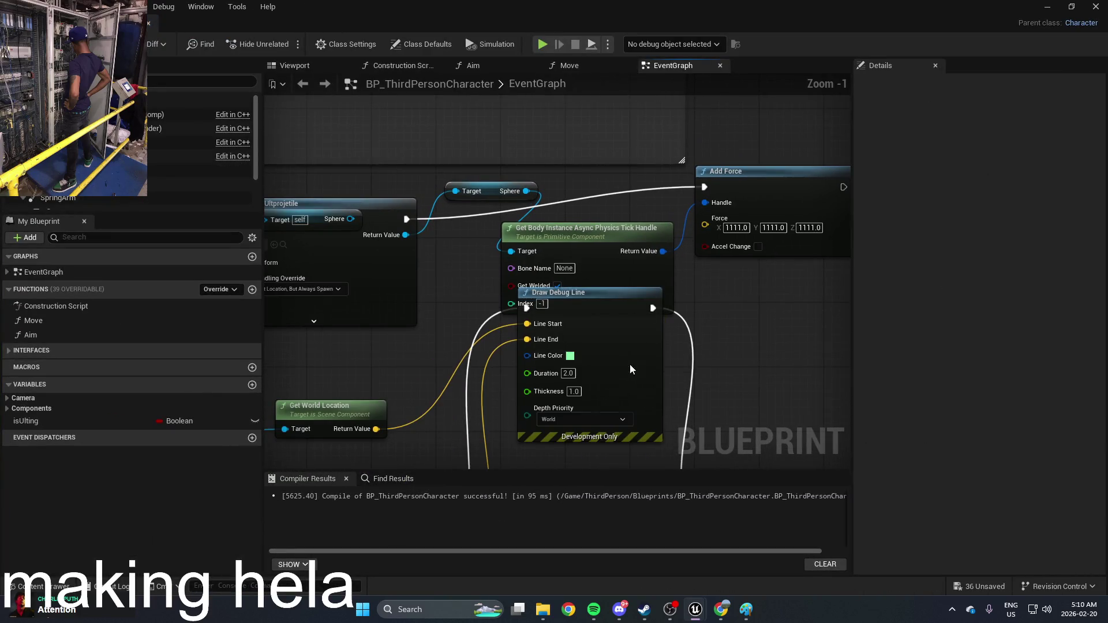
{"action": "left_click_drag", "start_coordinate": [631, 369], "coordinate": [672, 482]}
{"action": "left_click", "coordinate": [606, 279]}
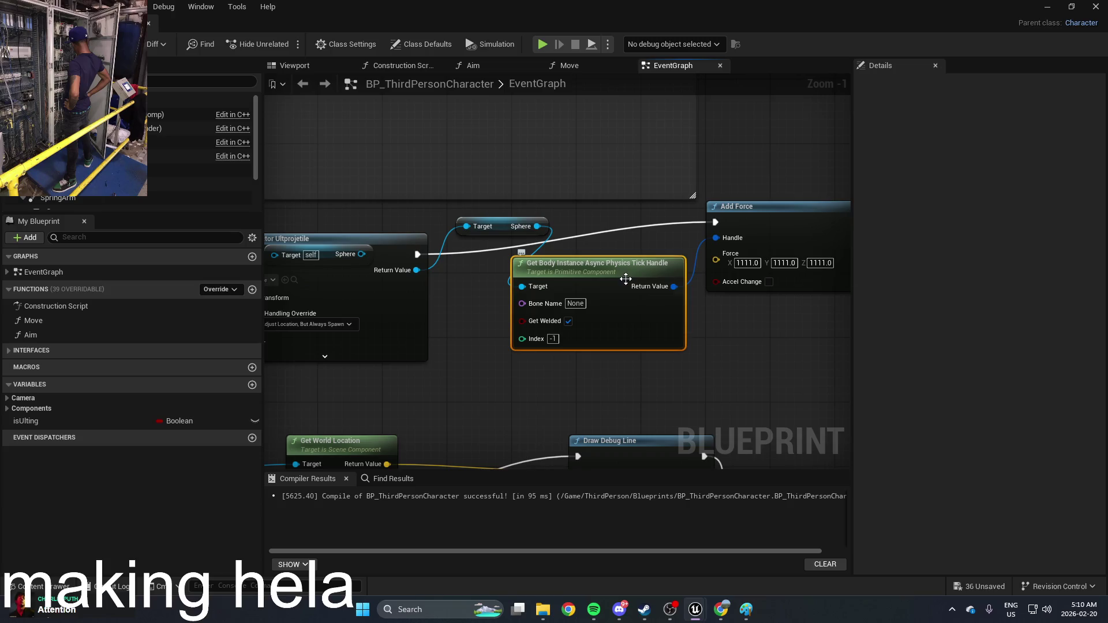
{"action": "key", "text": "Delete"}
{"action": "left_click", "coordinate": [482, 227]}
{"action": "key", "text": "Delete"}
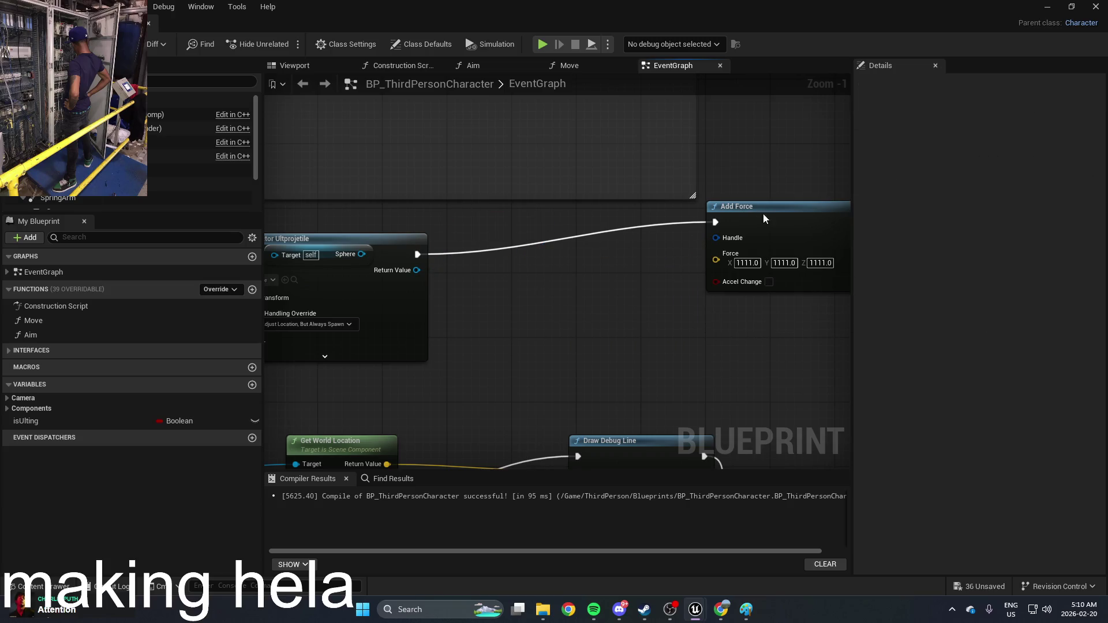
{"action": "left_click", "coordinate": [763, 213]}
{"action": "key", "text": "Delete"}
Return to the level editor and bring up the project's content assets
{"action": "mouse_move", "coordinate": [492, 259]}
{"action": "left_mouse_down"}
{"action": "mouse_move", "coordinate": [644, 255]}
{"action": "mouse_move", "coordinate": [554, 282]}
{"action": "left_mouse_up"}
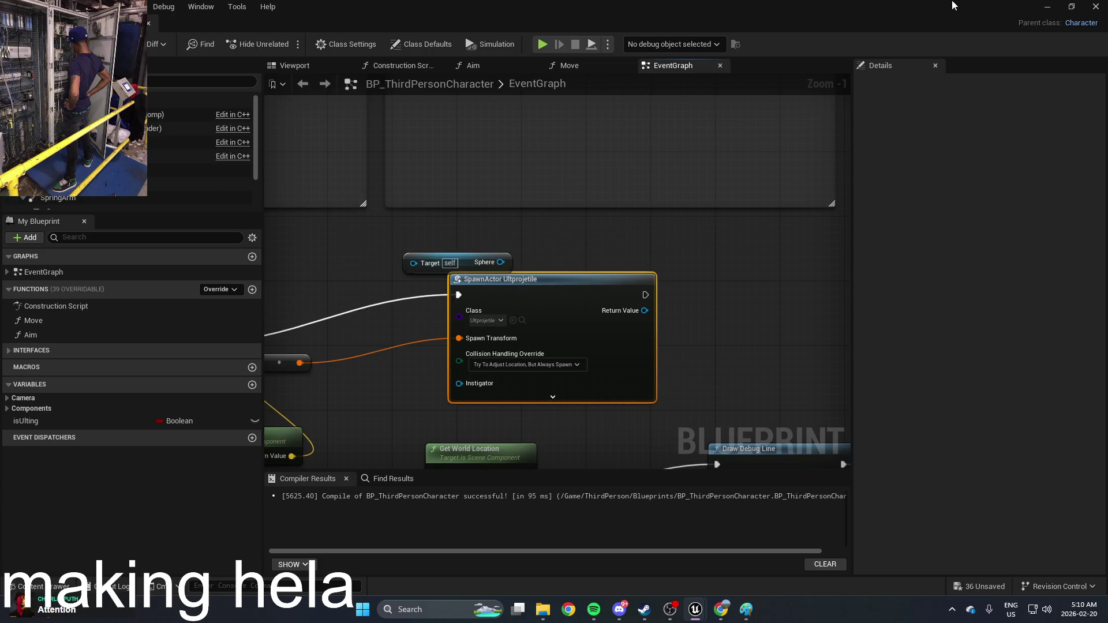
{"action": "left_click", "coordinate": [1044, 7]}
{"action": "key", "text": "ctrl+space"}
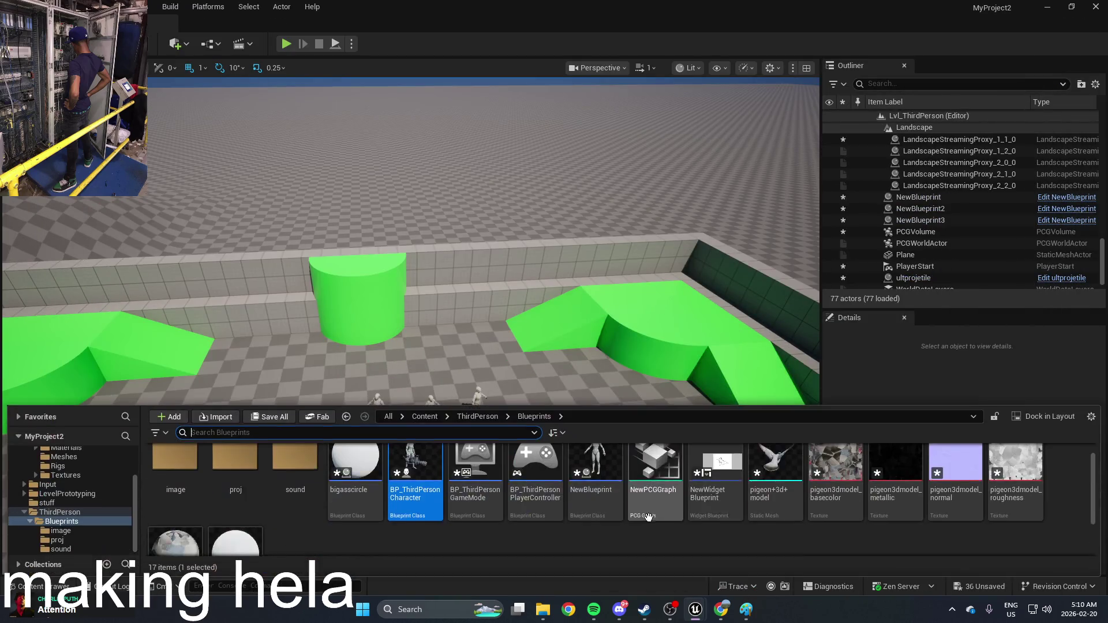
In ultprojetile, set ProjectileMovement Initial Speed to 500, compile, and return to the level
{"action": "left_click", "coordinate": [359, 481]}
{"action": "scroll", "coordinate": [361, 514], "scroll_direction": "down", "scroll_amount": 1}
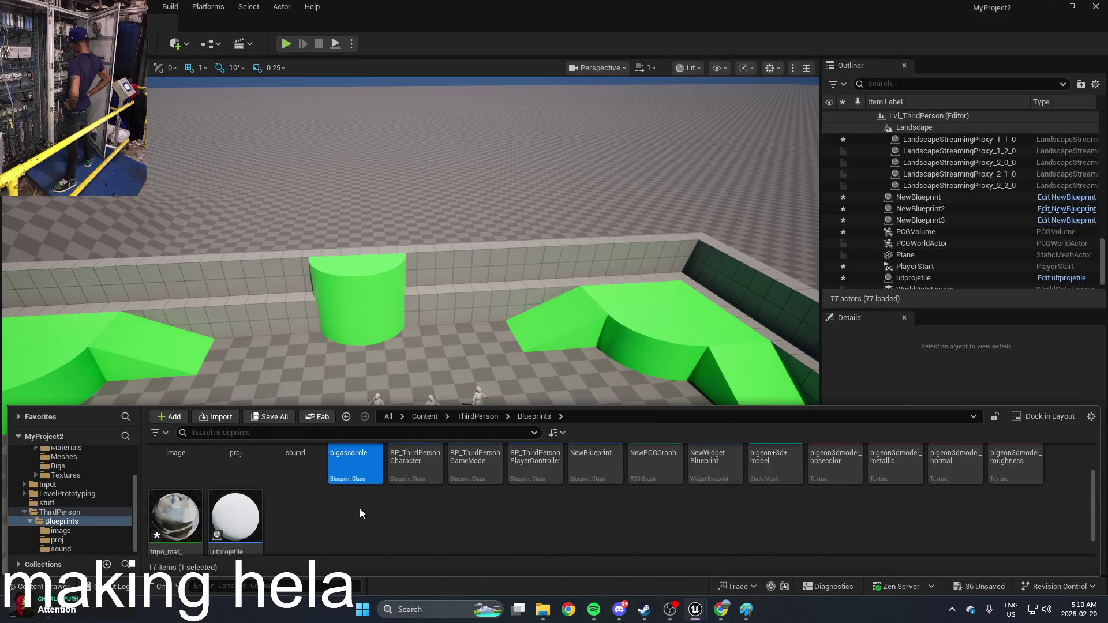
{"action": "double_click", "coordinate": [246, 521]}
{"action": "left_click", "coordinate": [202, 143]}
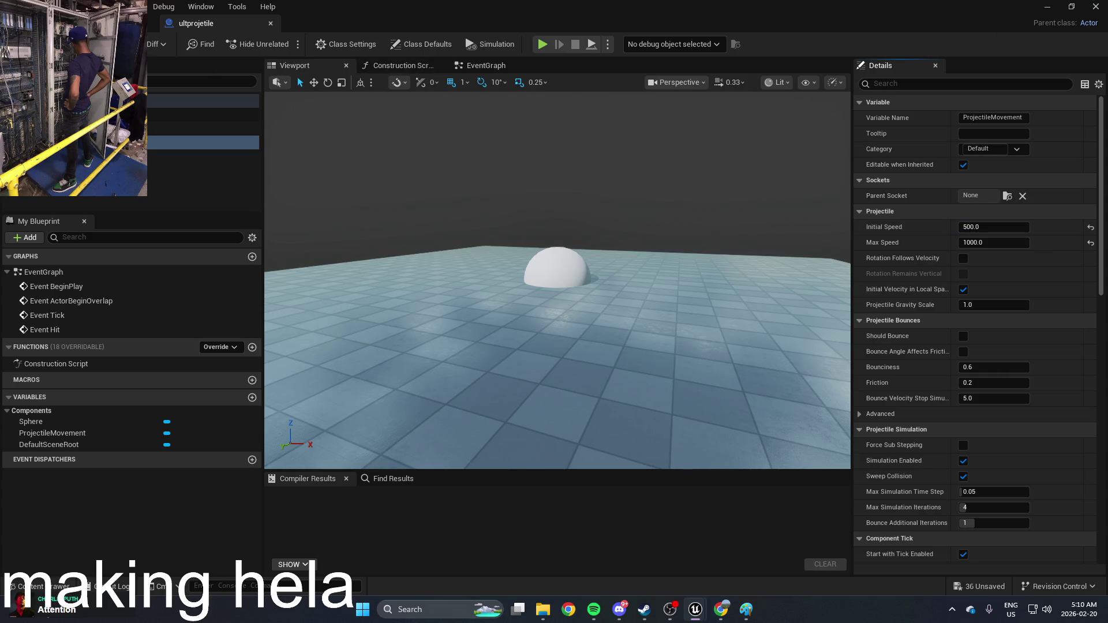
{"action": "key", "text": "F7"}
{"action": "left_click", "coordinate": [1047, 7]}
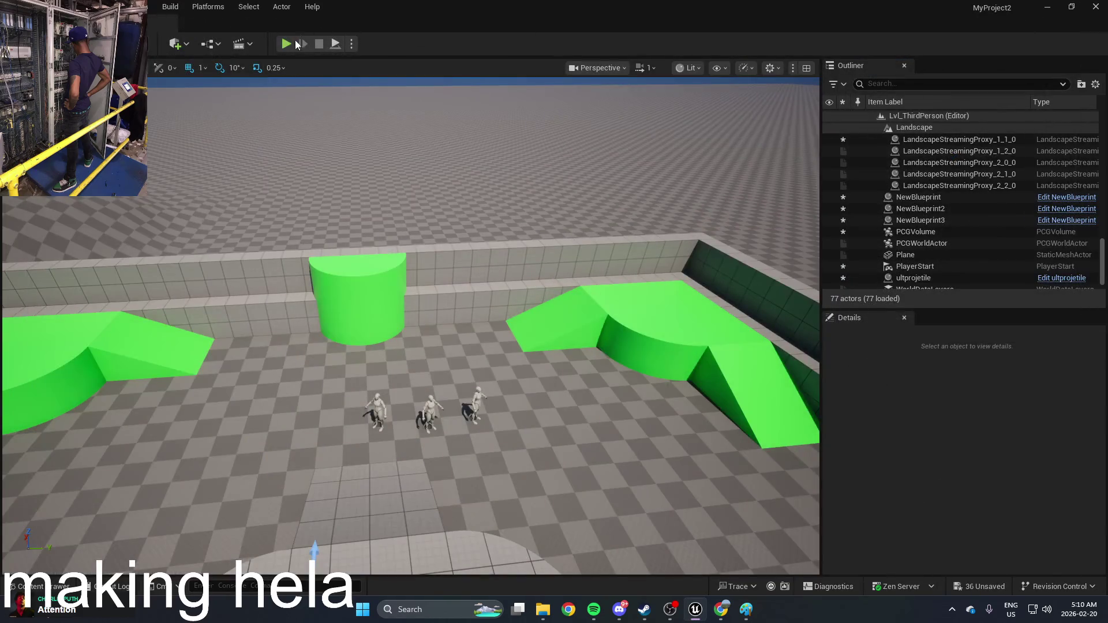
Play the level, fire three sphere projectiles, stop, and show the Content Drawer
{"action": "left_click", "coordinate": [294, 44]}
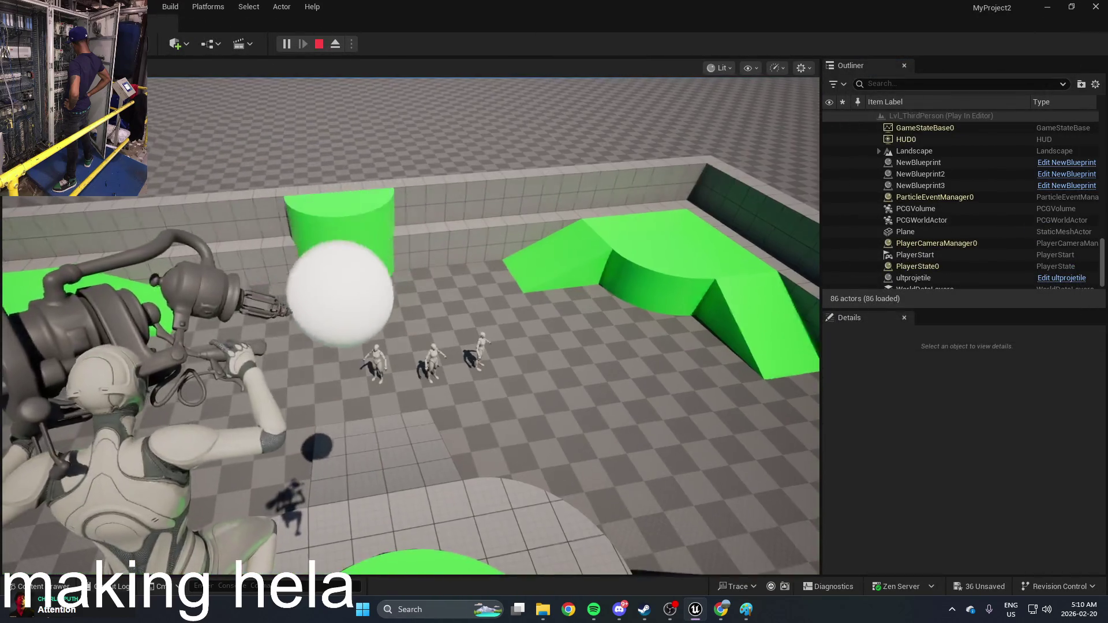
{"action": "left_click", "coordinate": [411, 326]}
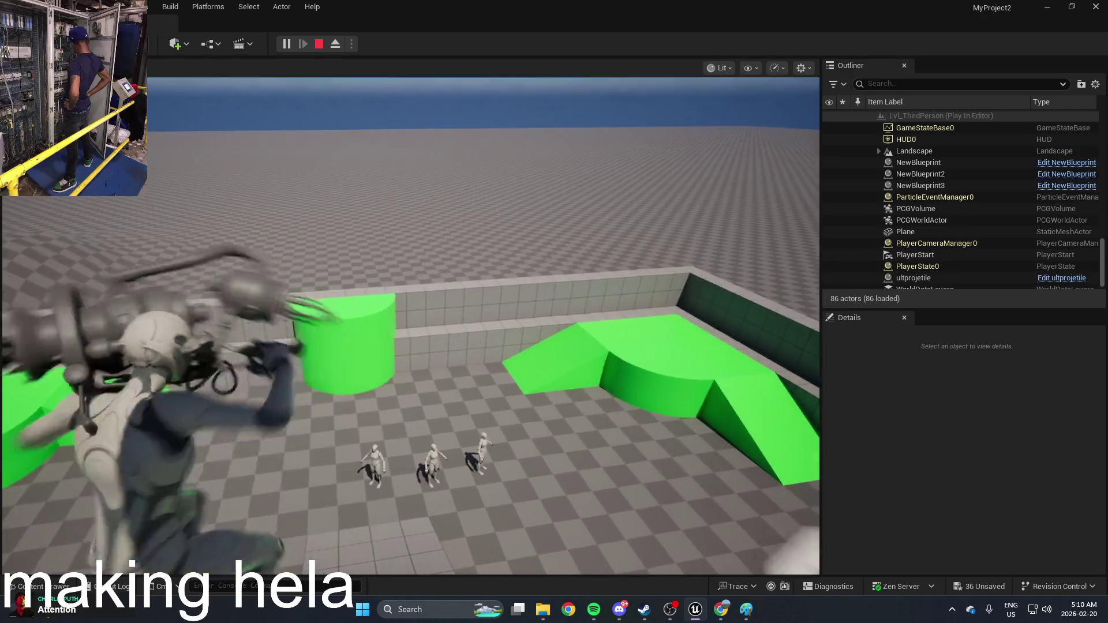
{"action": "left_click", "coordinate": [411, 326]}
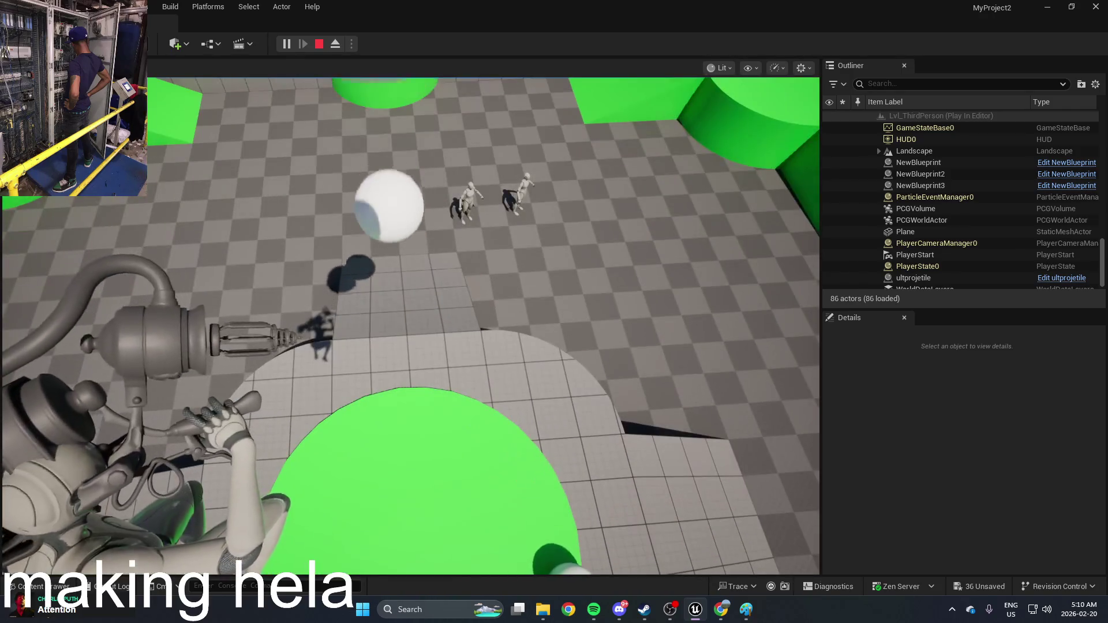
{"action": "left_click", "coordinate": [411, 326]}
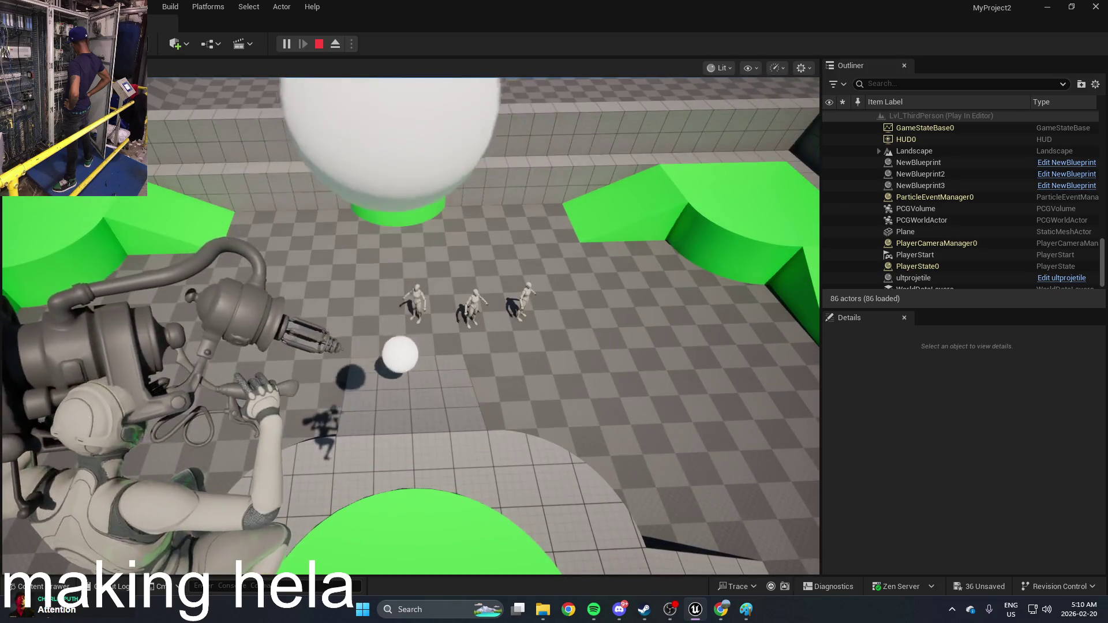
{"action": "key", "text": "Escape"}
{"action": "key", "text": "ctrl+space"}
{"action": "scroll", "coordinate": [297, 508], "scroll_direction": "up", "scroll_amount": 1}
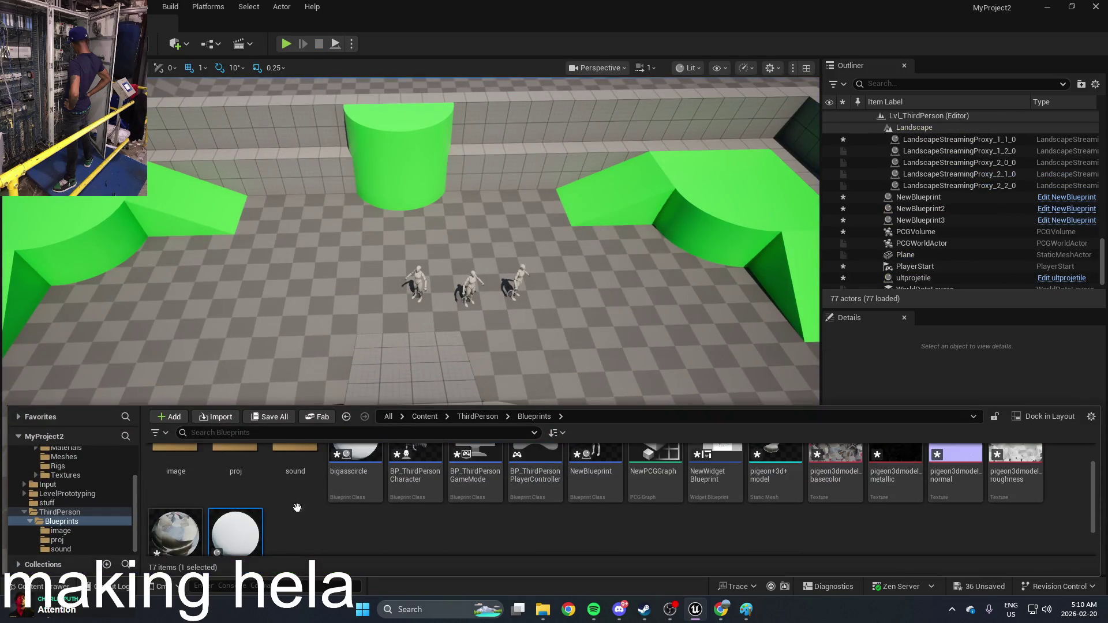
Open BP_ThirdPersonCharacter and reposition the SpawnActor and camera Get World Location nodes
{"action": "scroll", "coordinate": [404, 527], "scroll_direction": "up", "scroll_amount": 1}
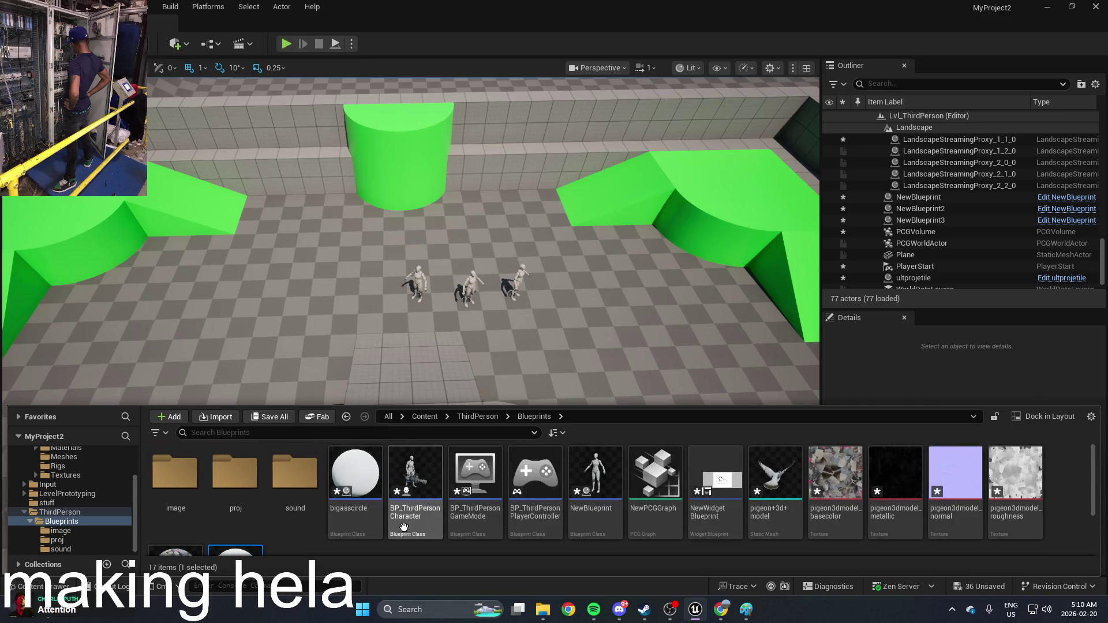
{"action": "scroll", "coordinate": [369, 505], "scroll_direction": "down", "scroll_amount": 1}
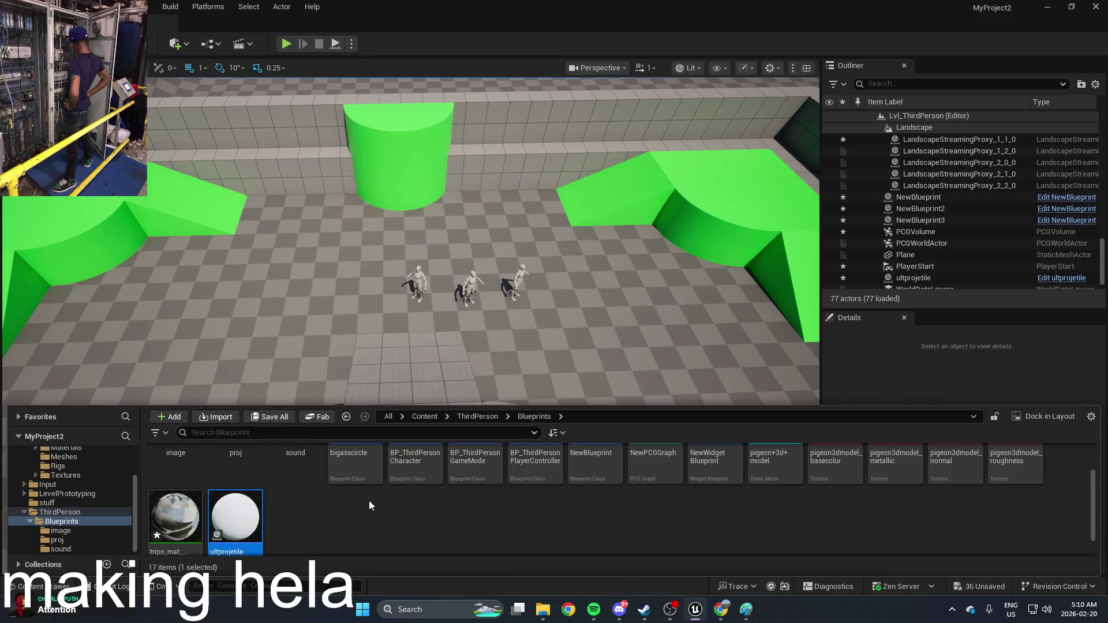
{"action": "scroll", "coordinate": [259, 522], "scroll_direction": "up", "scroll_amount": 1}
{"action": "double_click", "coordinate": [414, 490]}
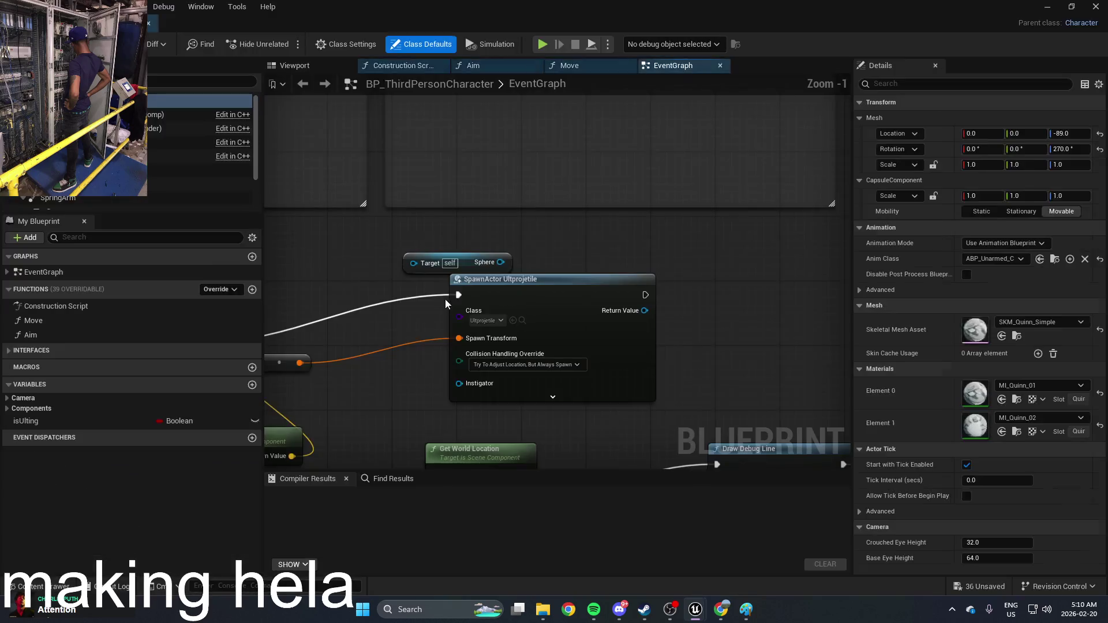
{"action": "left_click_drag", "start_coordinate": [559, 239], "coordinate": [647, 233]}
{"action": "left_click_drag", "start_coordinate": [644, 296], "coordinate": [701, 303]}
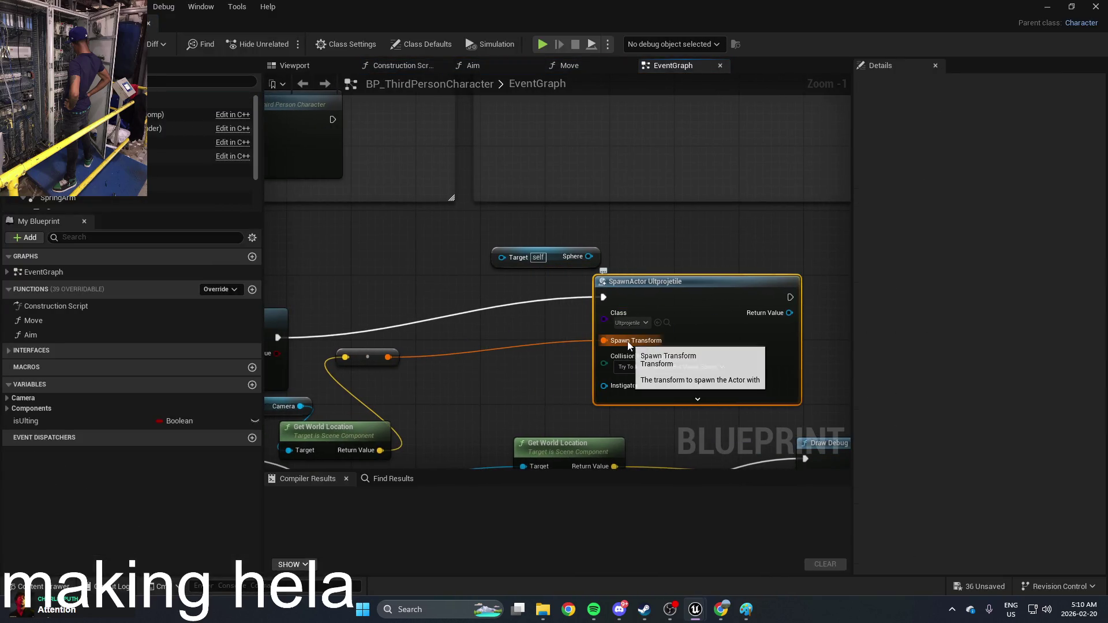
{"action": "mouse_move", "coordinate": [628, 341]}
{"action": "left_mouse_down"}
{"action": "mouse_move", "coordinate": [436, 351]}
{"action": "mouse_move", "coordinate": [545, 309]}
{"action": "left_mouse_up"}
{"action": "mouse_move", "coordinate": [442, 394]}
{"action": "left_mouse_down"}
{"action": "mouse_move", "coordinate": [459, 395]}
{"action": "mouse_move", "coordinate": [482, 359]}
{"action": "left_mouse_up"}
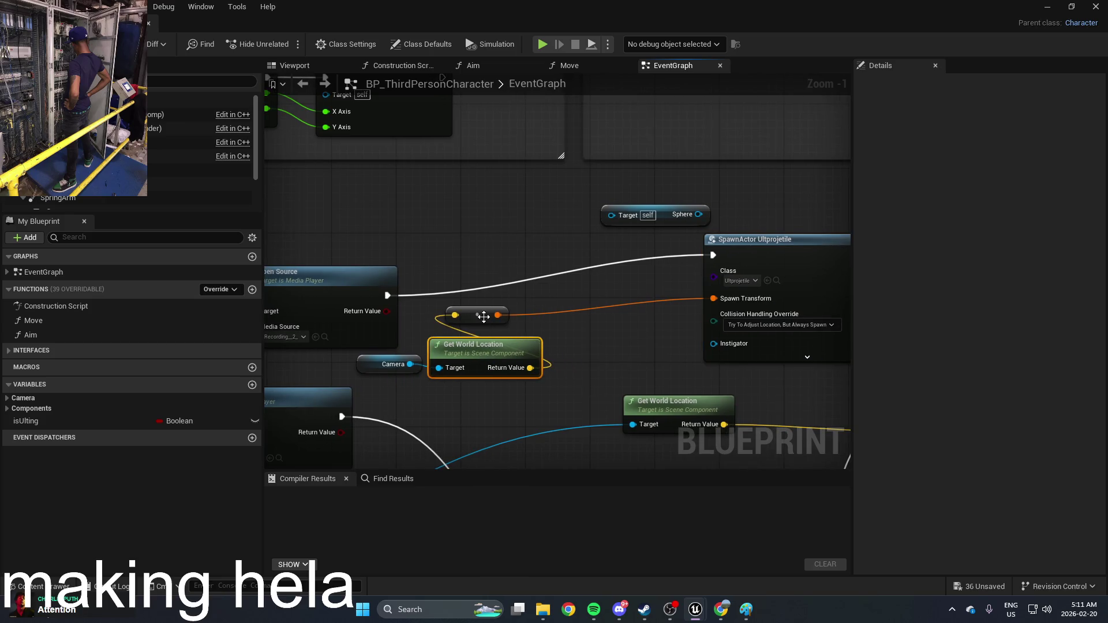
Add a Get World Transform node for the Camera via the node search
{"action": "right_click", "coordinate": [567, 359]}
{"action": "type", "text": "wo"}
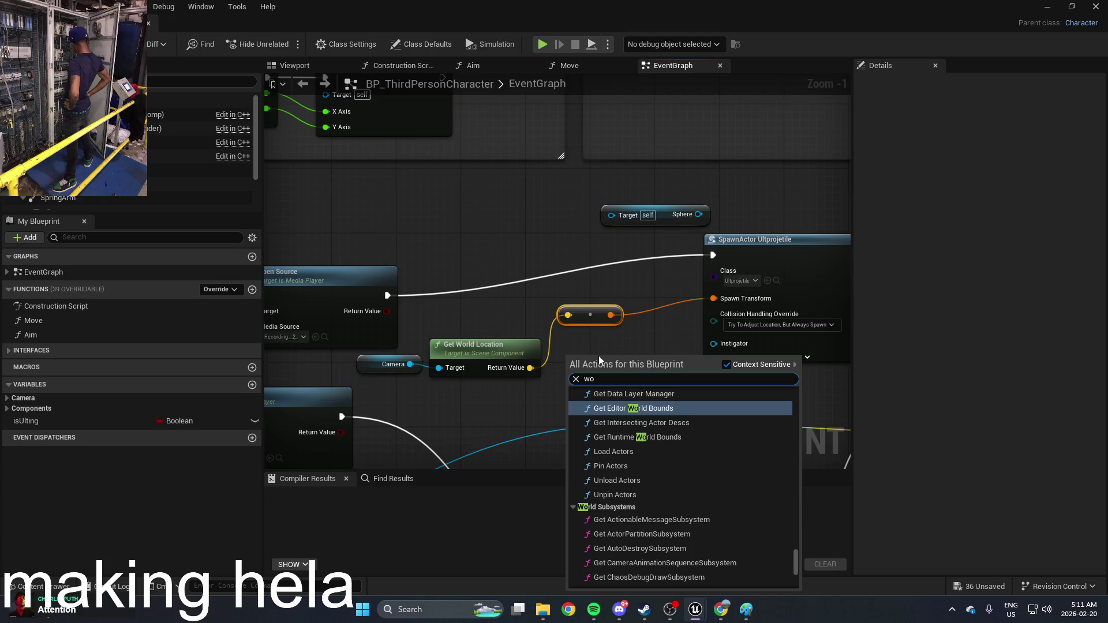
{"action": "type", "text": "rld location"}
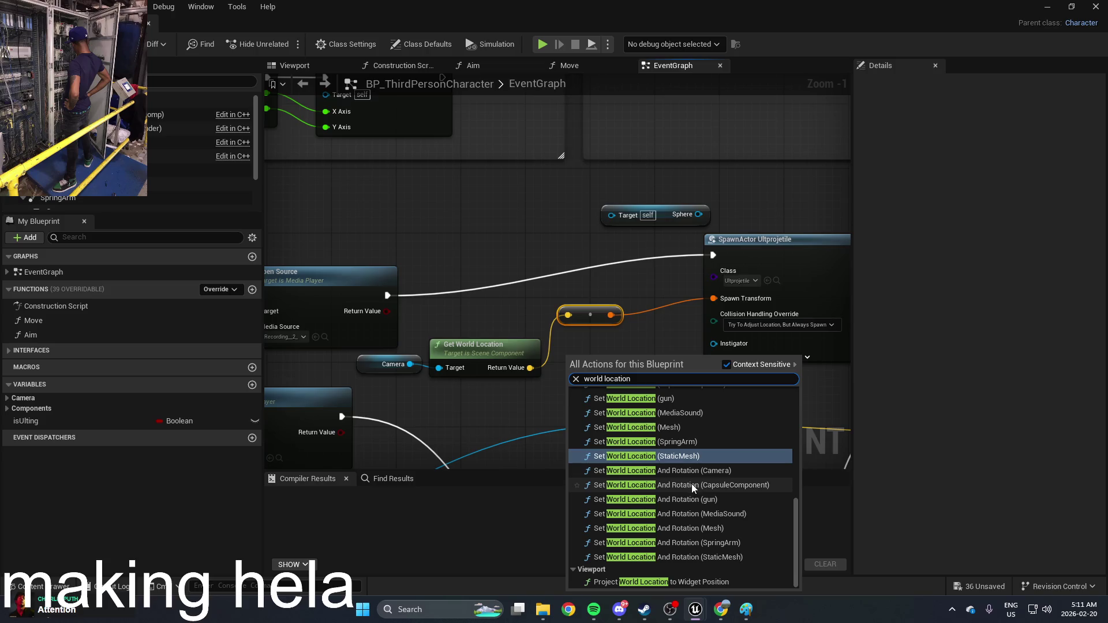
{"action": "scroll", "coordinate": [692, 473], "scroll_direction": "up", "scroll_amount": 5}
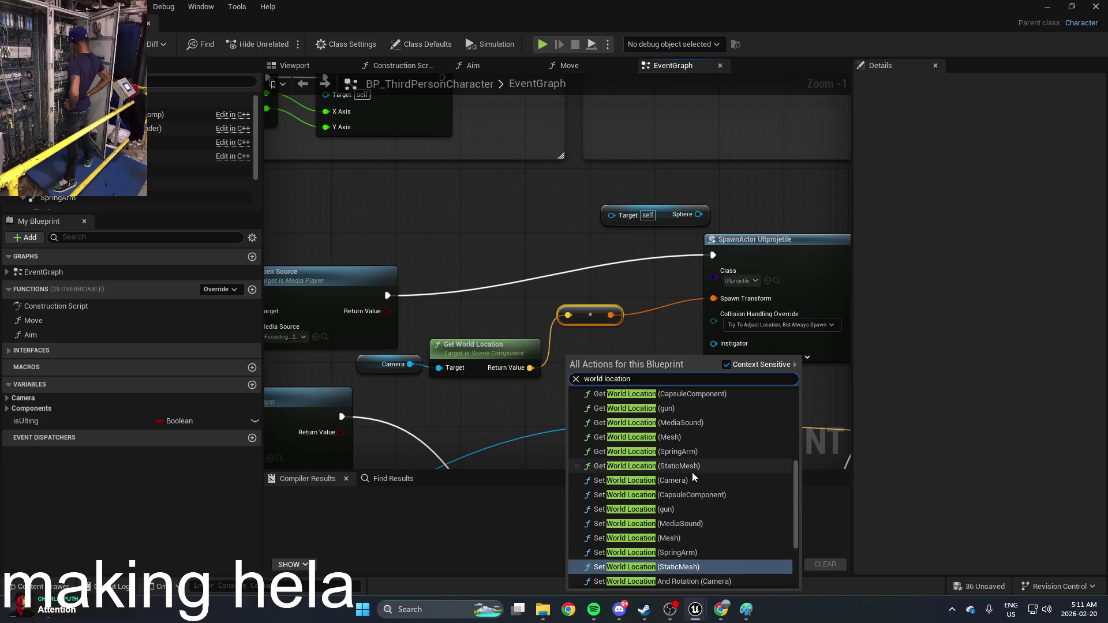
{"action": "scroll", "coordinate": [691, 472], "scroll_direction": "up", "scroll_amount": 2}
{"action": "scroll", "coordinate": [691, 472], "scroll_direction": "down", "scroll_amount": 5}
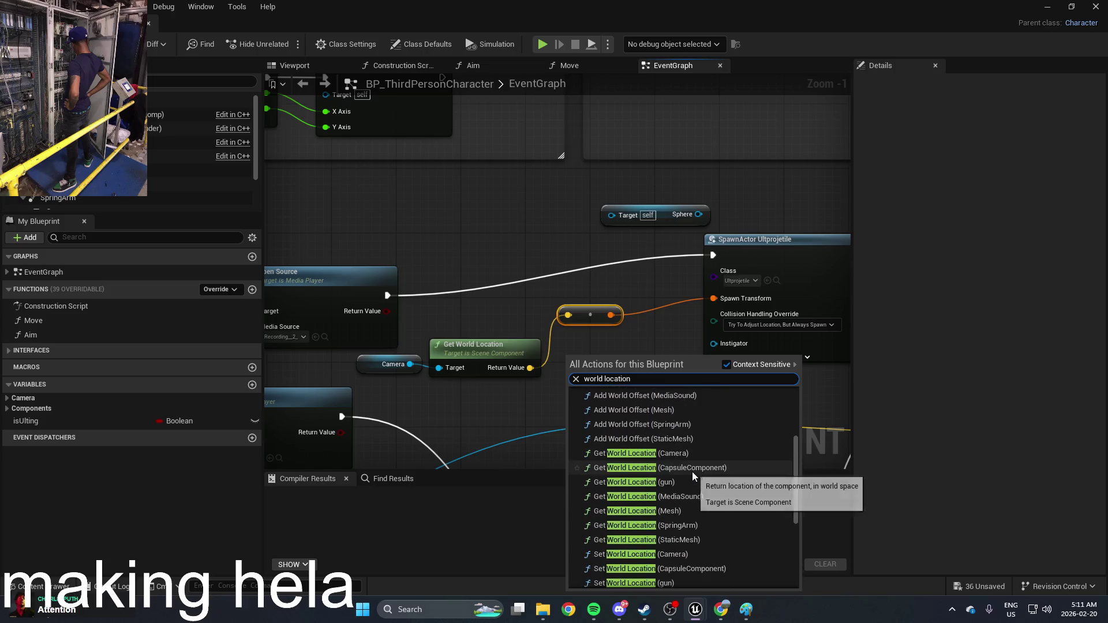
{"action": "scroll", "coordinate": [692, 472], "scroll_direction": "up", "scroll_amount": 5}
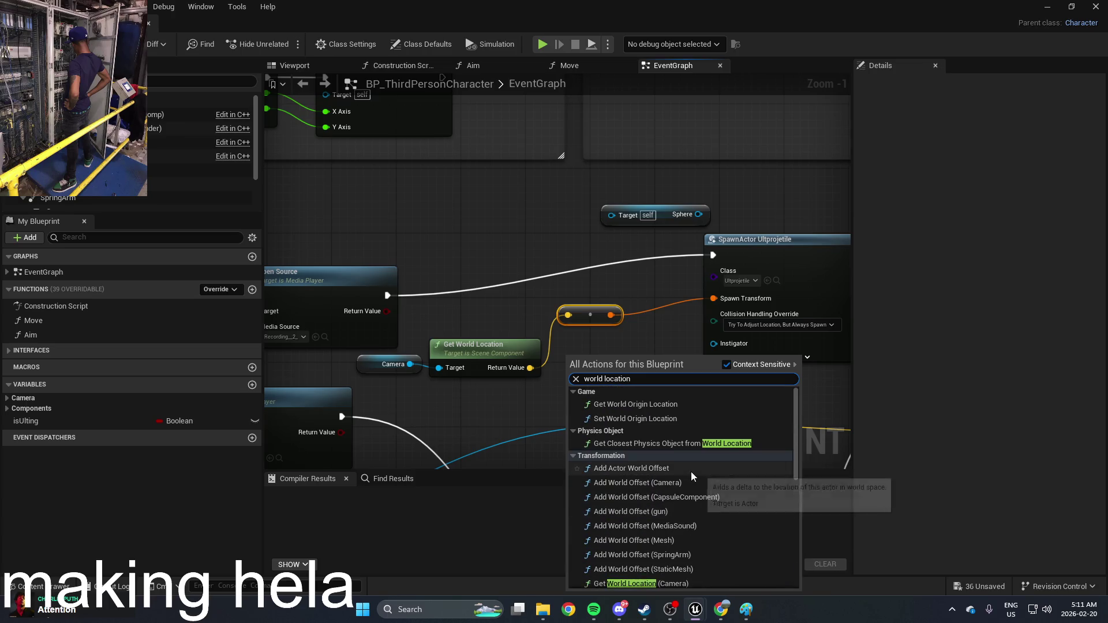
{"action": "scroll", "coordinate": [687, 456], "scroll_direction": "down", "scroll_amount": 3}
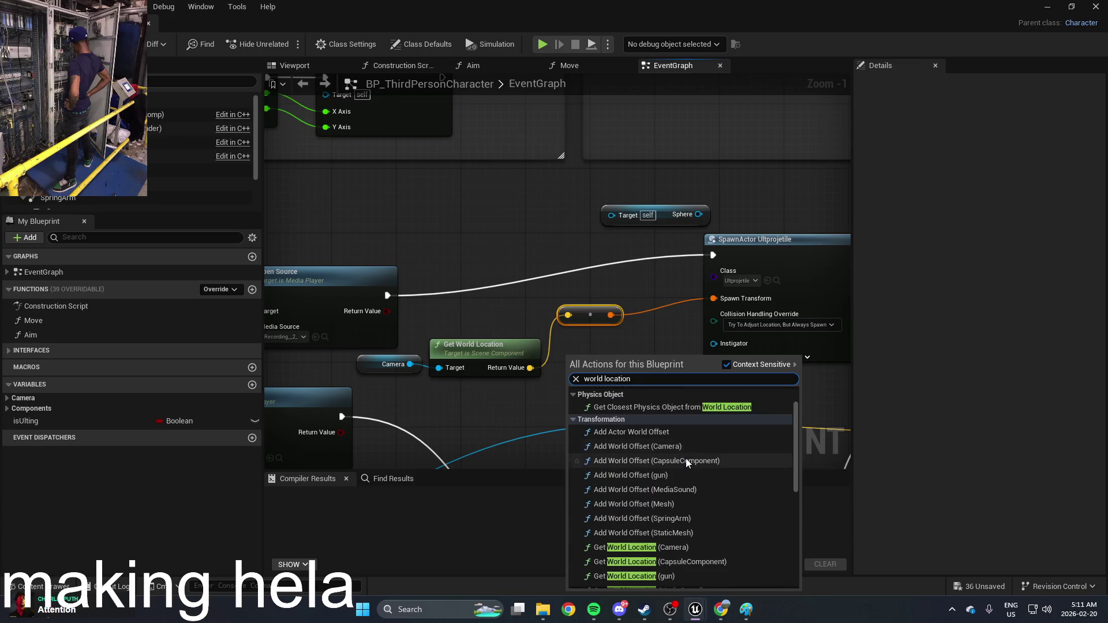
{"action": "scroll", "coordinate": [686, 460], "scroll_direction": "down", "scroll_amount": 1}
{"action": "type", "text": "g"}
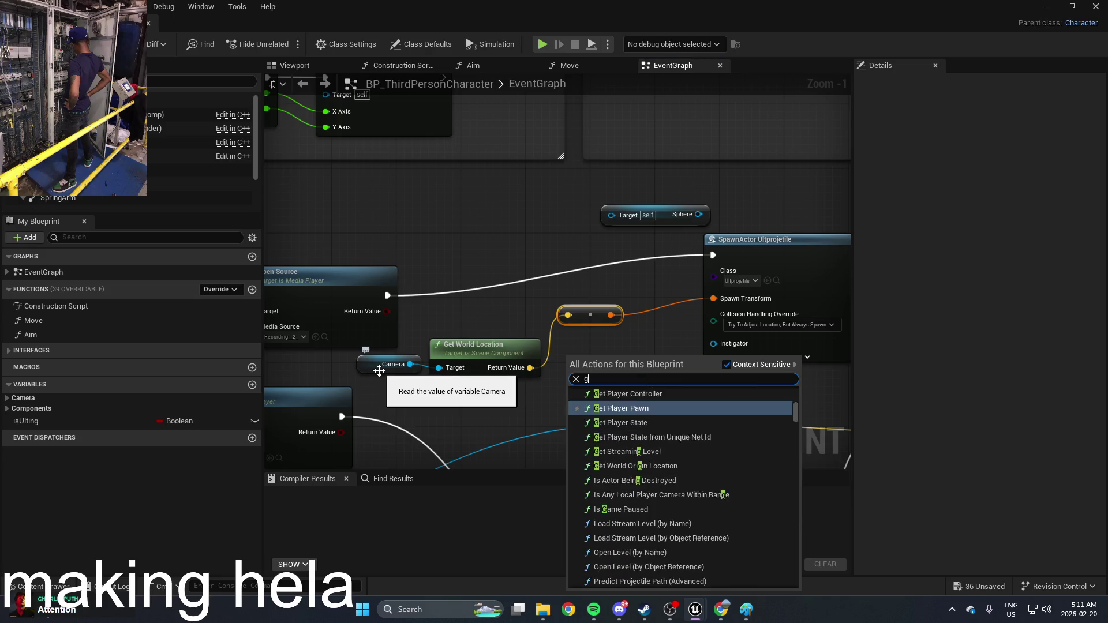
{"action": "type", "text": "et world location"}
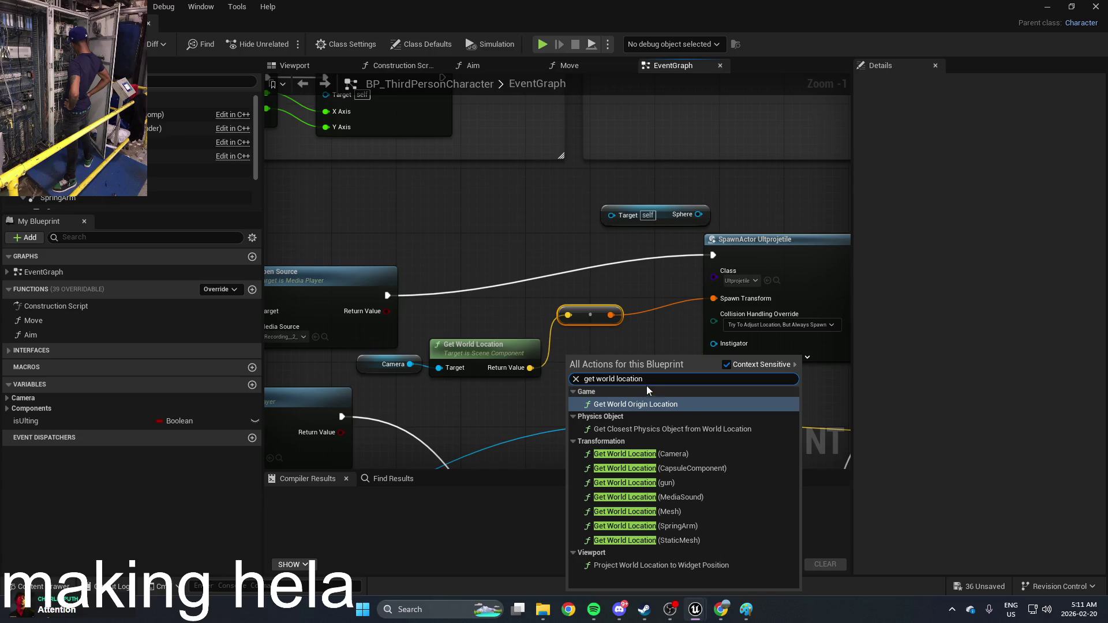
{"action": "key", "text": "BackSpace"}
{"action": "key", "text": "BackSpace"}
{"action": "key", "text": "BackSpace"}
{"action": "key", "text": "BackSpace"}
{"action": "key", "text": "BackSpace"}
{"action": "key", "text": "BackSpace"}
{"action": "key", "text": "BackSpace"}
{"action": "type", "text": "t"}
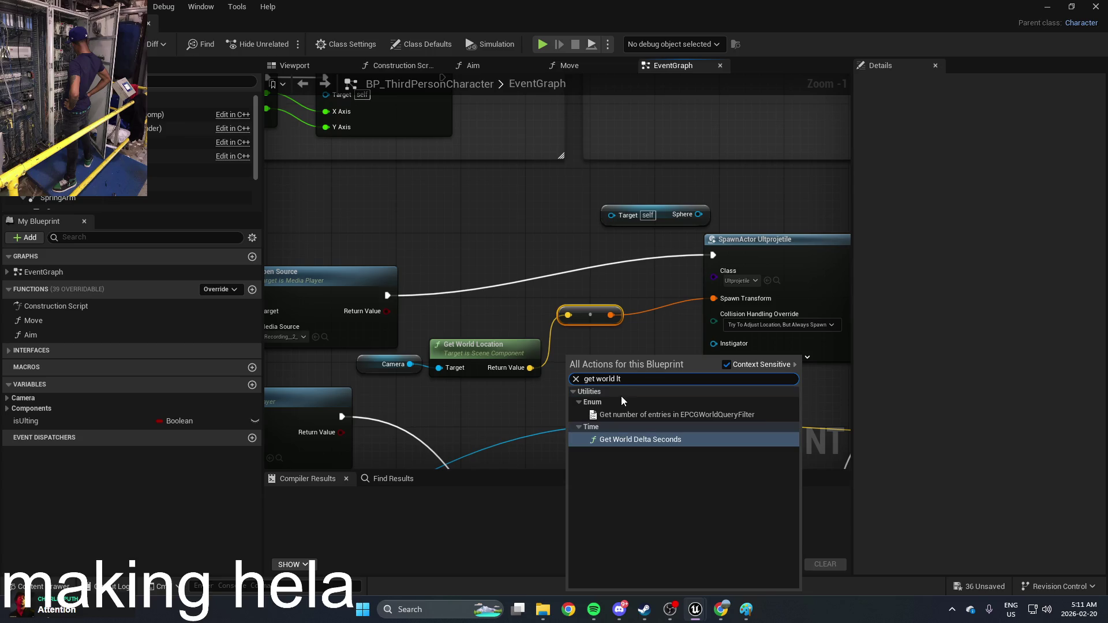
{"action": "key", "text": "BackSpace"}
{"action": "key", "text": "BackSpace"}
{"action": "type", "text": "trans"}
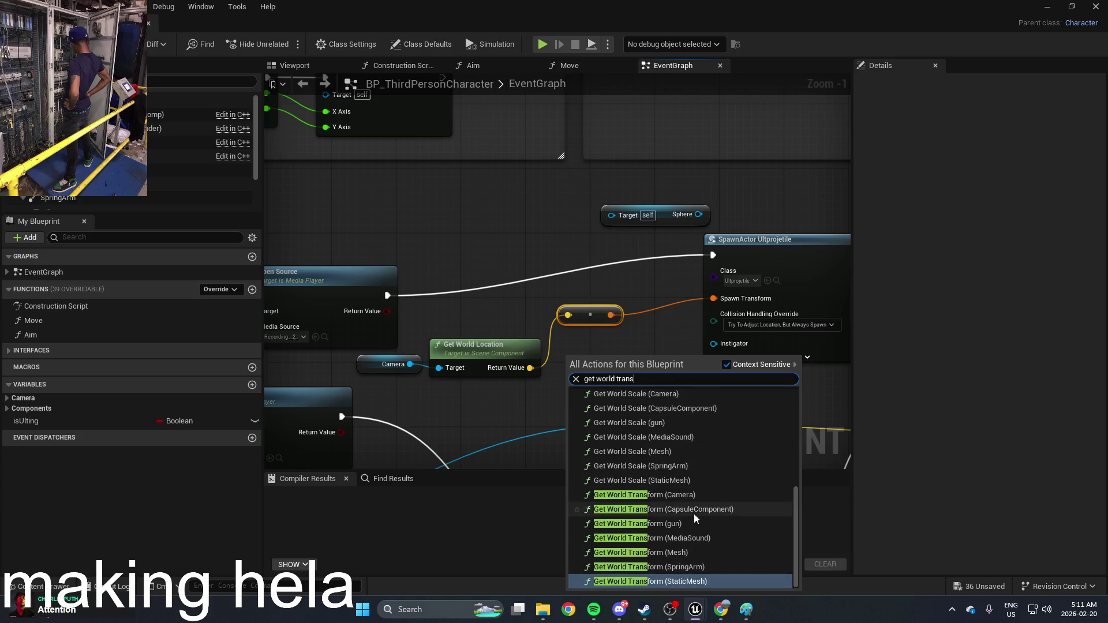
{"action": "left_click", "coordinate": [712, 495]}
Wire the camera's world transform into SpawnActor's Spawn Transform, compile, and start playing
{"action": "left_click_drag", "start_coordinate": [607, 367], "coordinate": [567, 343]}
{"action": "left_click_drag", "start_coordinate": [627, 361], "coordinate": [713, 298]}
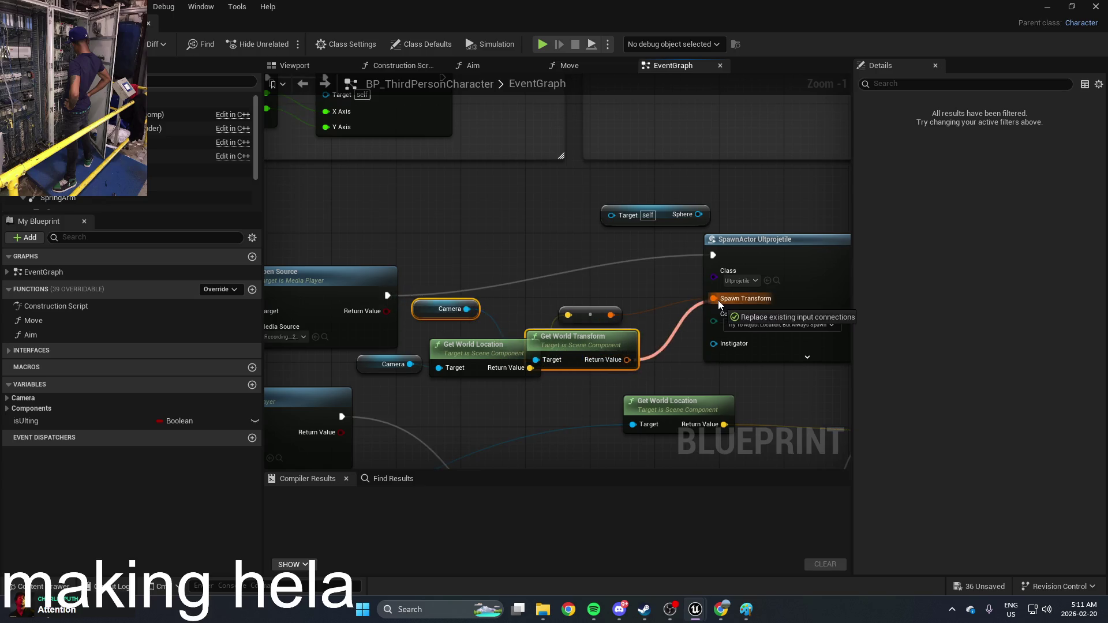
{"action": "left_click", "coordinate": [572, 310]}
{"action": "key", "text": "F7"}
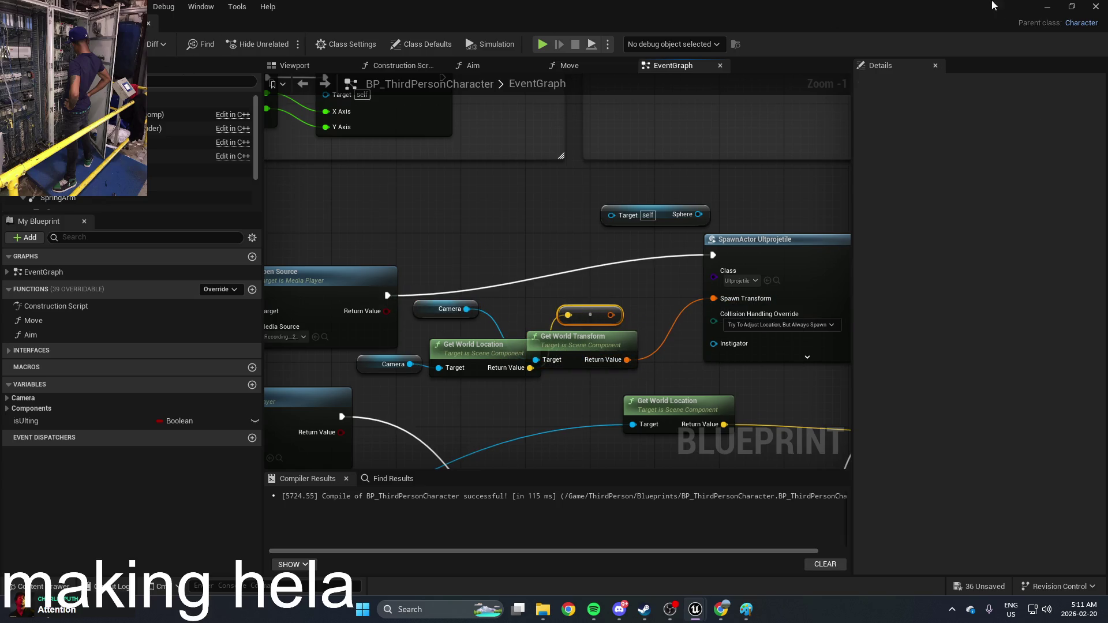
{"action": "left_click", "coordinate": [1055, 10]}
{"action": "key", "text": "alt+p"}
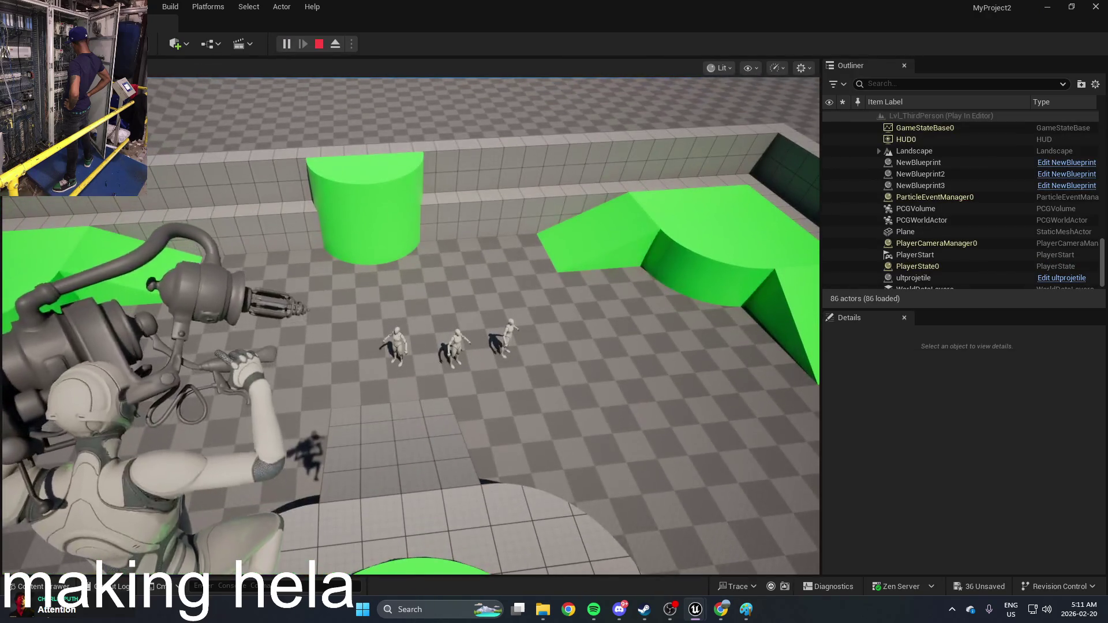
Fire five projectiles in the play test, stop, and show the Content Drawer
{"action": "left_click", "coordinate": [410, 326]}
{"action": "left_click", "coordinate": [411, 327]}
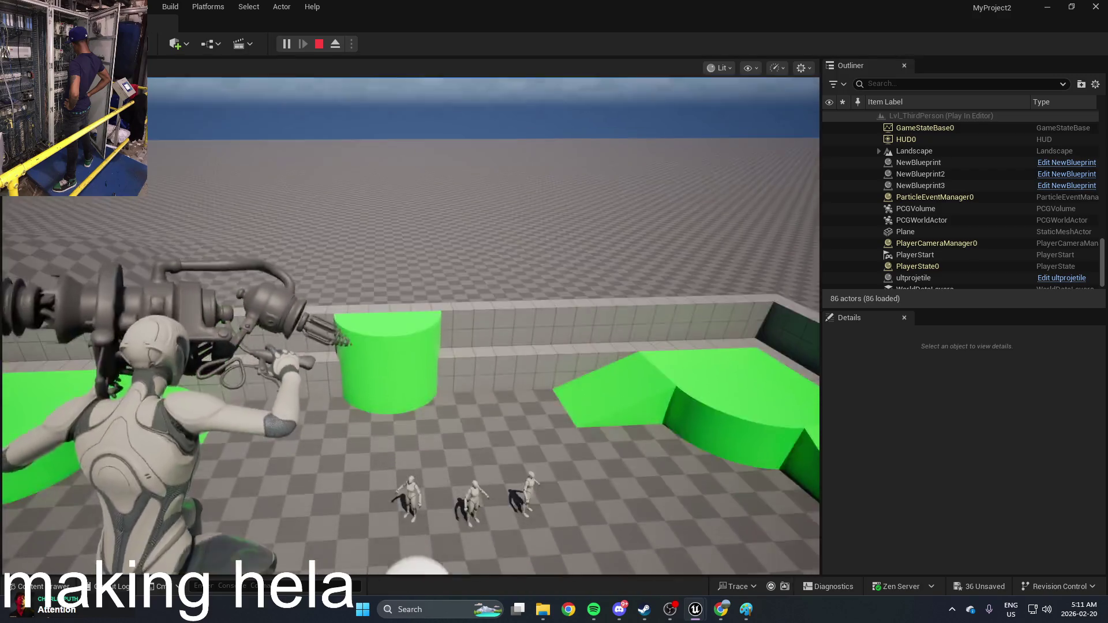
{"action": "left_click", "coordinate": [411, 327]}
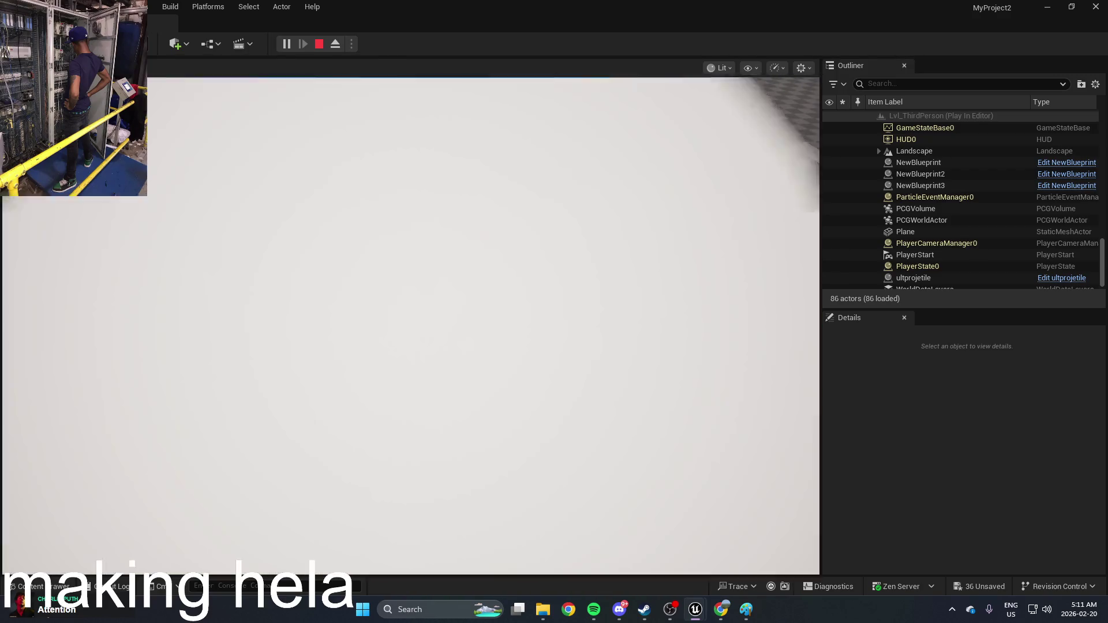
{"action": "left_click", "coordinate": [485, 329]}
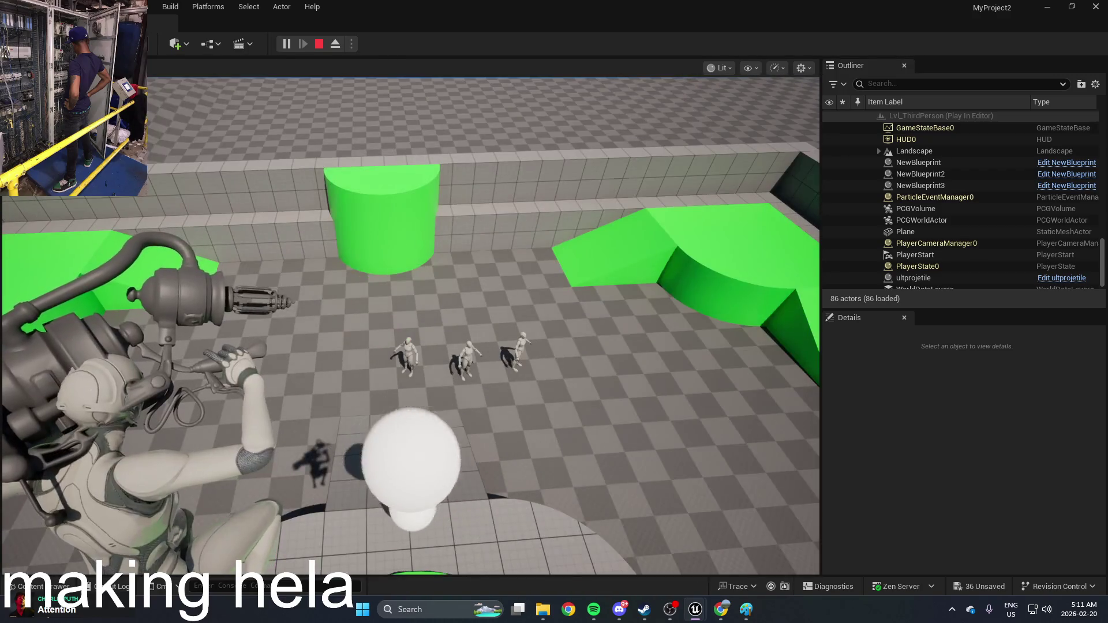
{"action": "left_click", "coordinate": [485, 329]}
{"action": "key", "text": "Escape"}
{"action": "key", "text": "ctrl+space"}
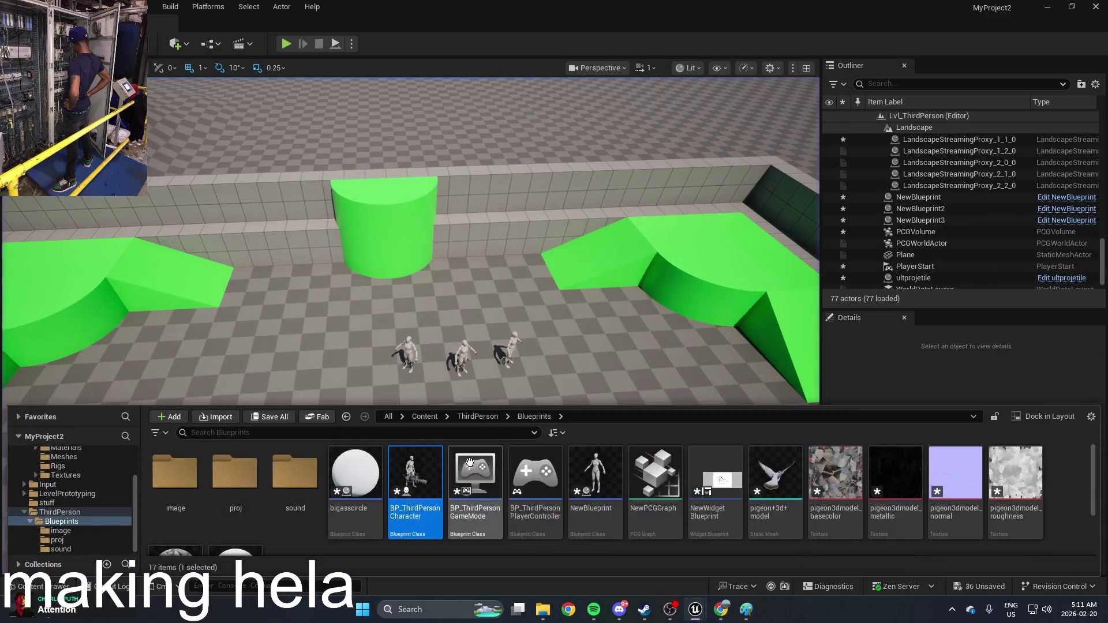
Set ultprojetile's ProjectileMovement Initial Speed to 5000, then start a new play test
{"action": "mouse_move", "coordinate": [439, 485]}
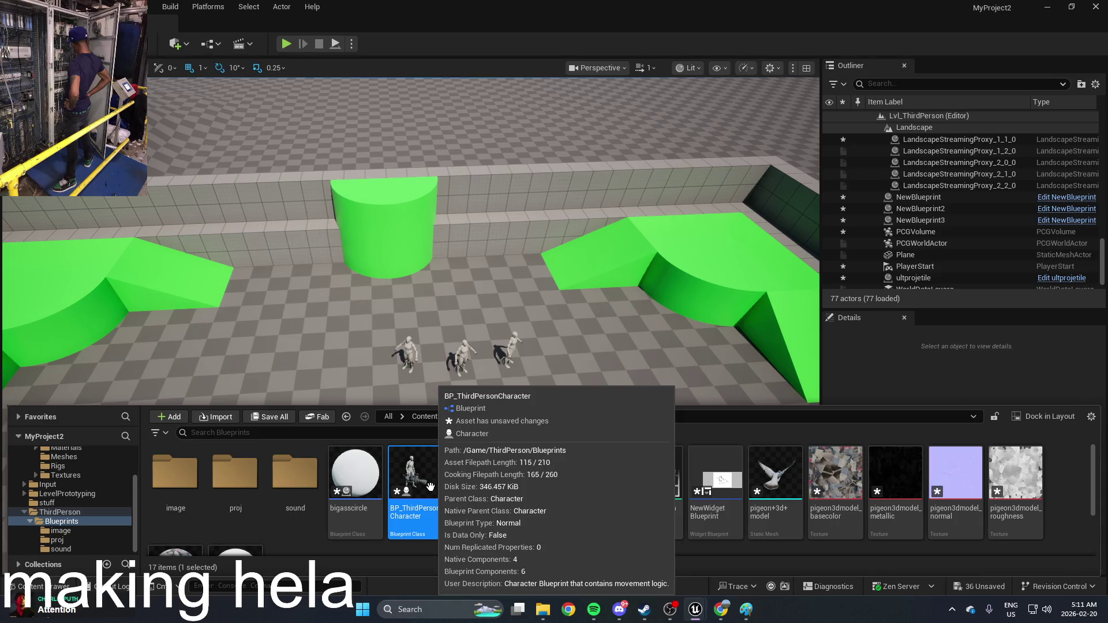
{"action": "scroll", "coordinate": [354, 492], "scroll_direction": "down", "scroll_amount": 2}
{"action": "double_click", "coordinate": [236, 485]}
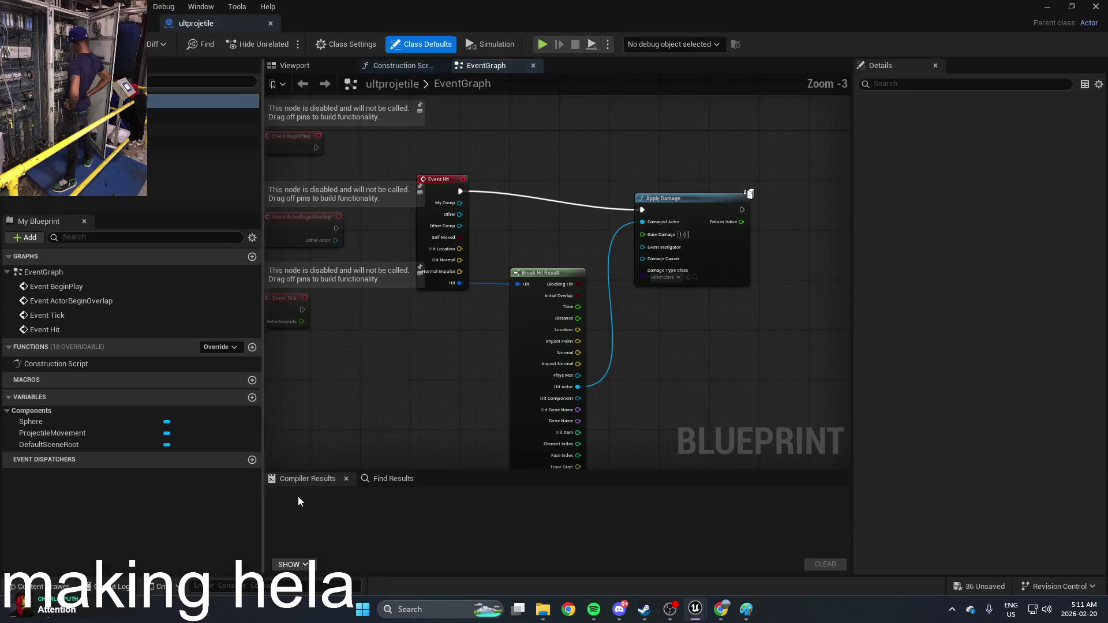
{"action": "scroll", "coordinate": [547, 250], "scroll_direction": "up", "scroll_amount": 1}
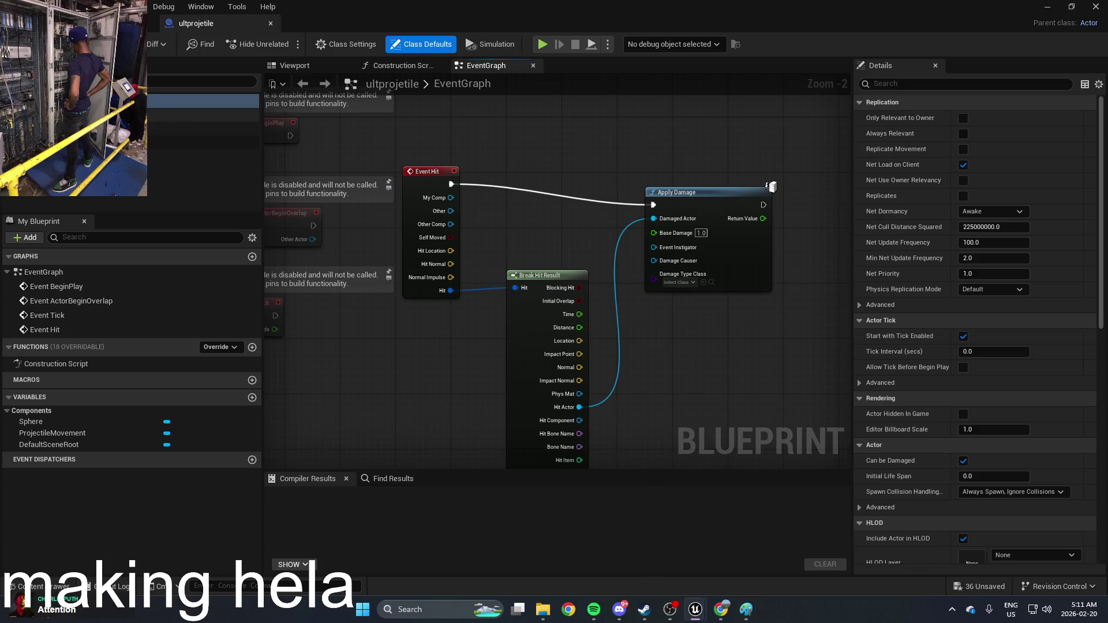
{"action": "left_click", "coordinate": [191, 142]}
{"action": "left_click", "coordinate": [1000, 243]}
{"action": "type", "text": "5000"}
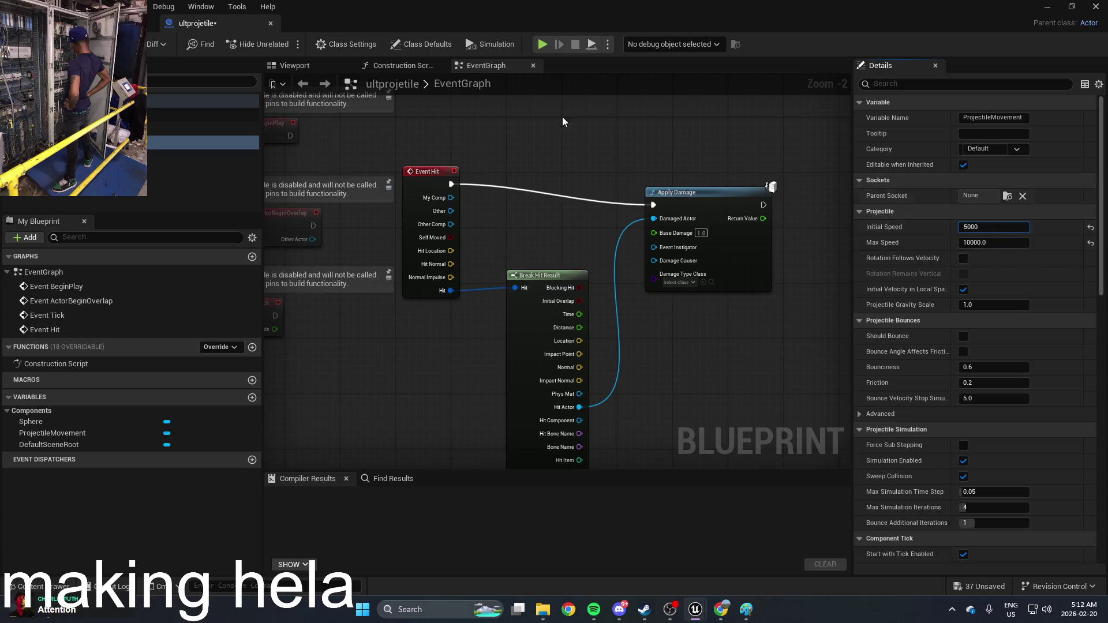
{"action": "left_click", "coordinate": [1046, 9]}
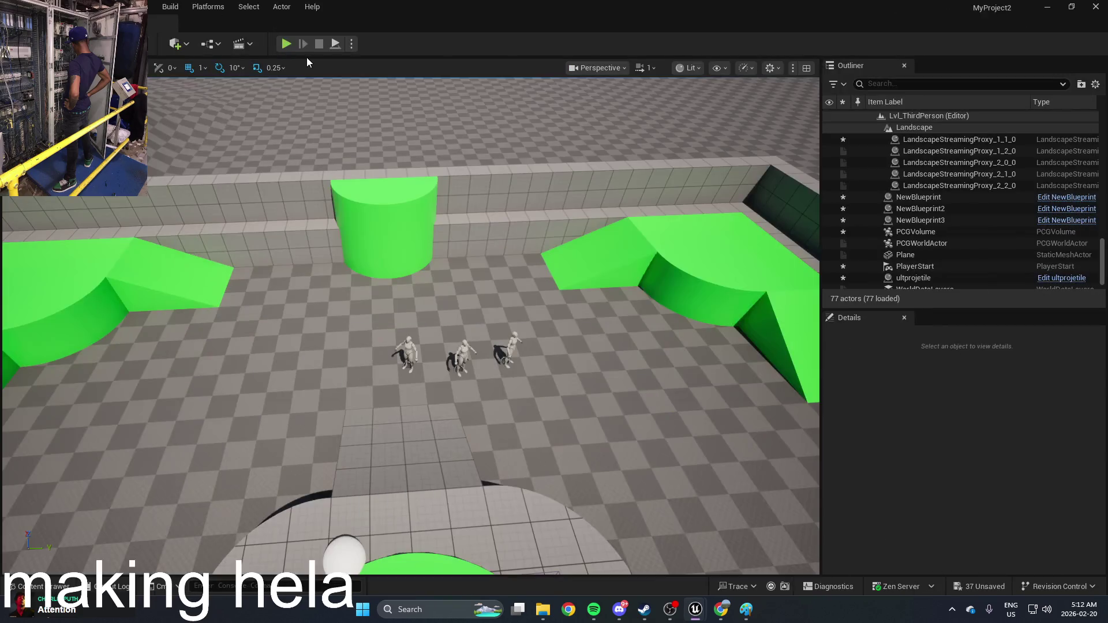
{"action": "left_click", "coordinate": [285, 44]}
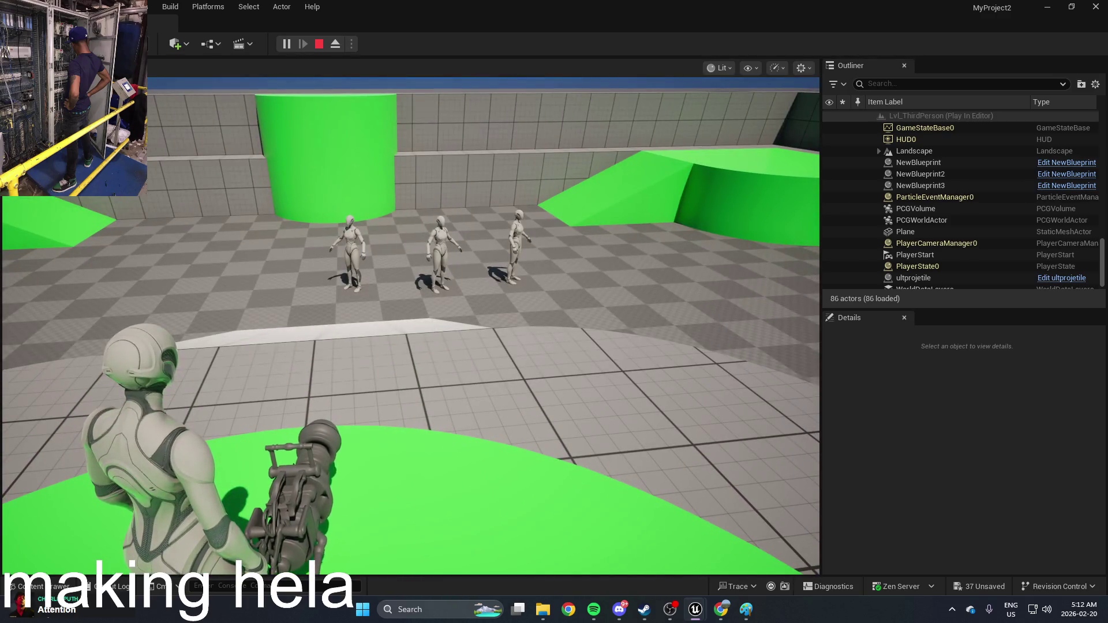
Stop the play test and reopen the ultprojetile Blueprint from the Content Drawer
{"action": "key", "text": "Escape"}
{"action": "key", "text": "ctrl+space"}
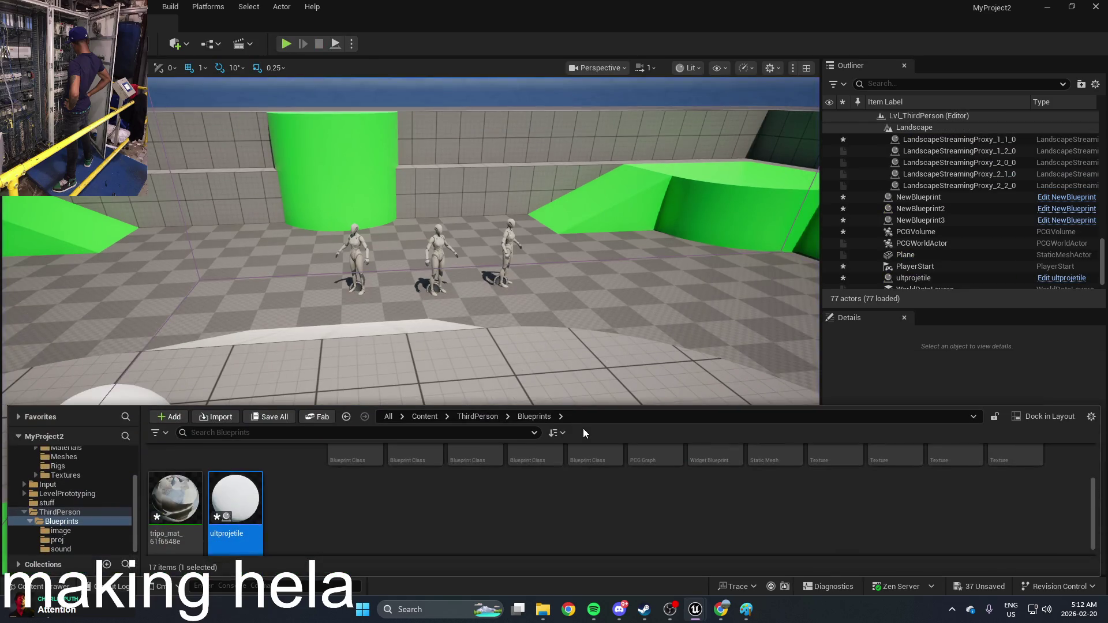
{"action": "double_click", "coordinate": [224, 506]}
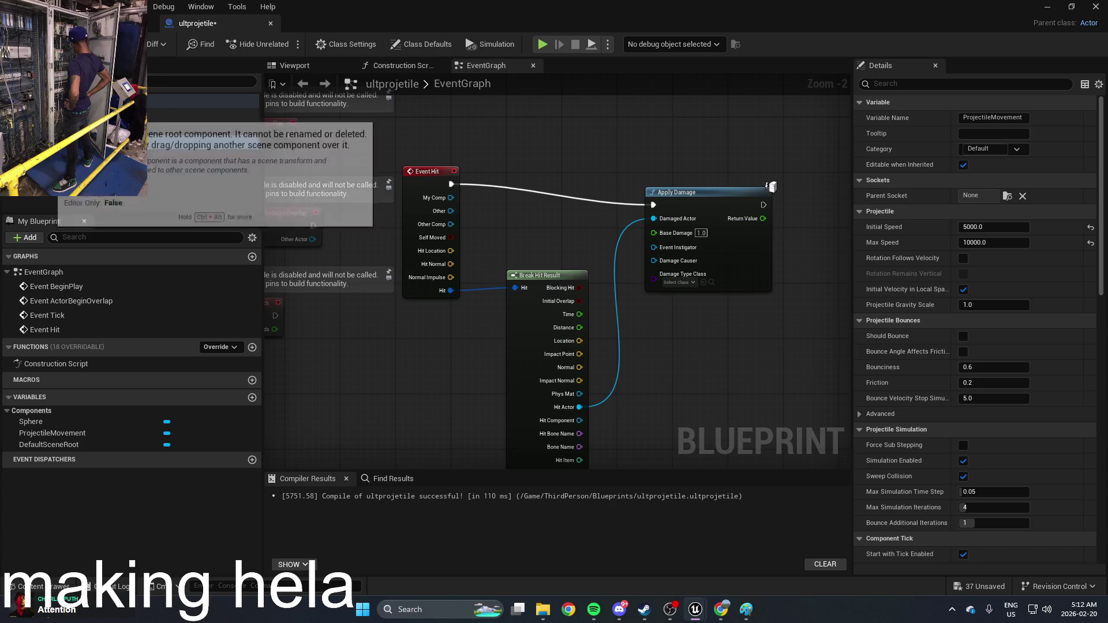
Set the Sphere component's Collision Presets to Pawn
{"action": "left_click", "coordinate": [136, 129]}
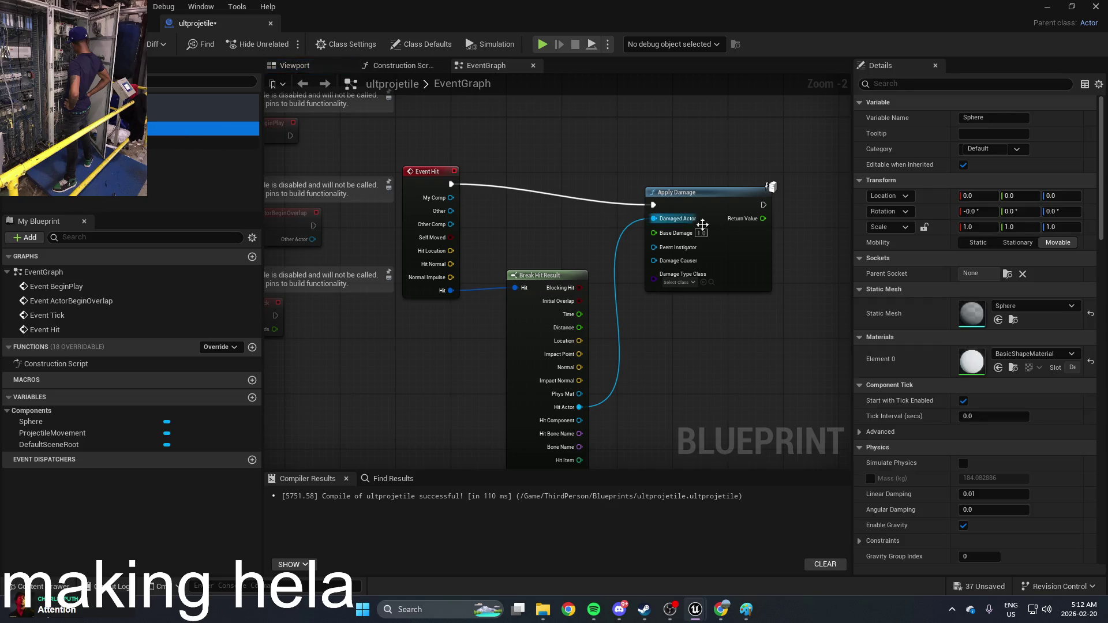
{"action": "scroll", "coordinate": [930, 406], "scroll_direction": "down", "scroll_amount": 10}
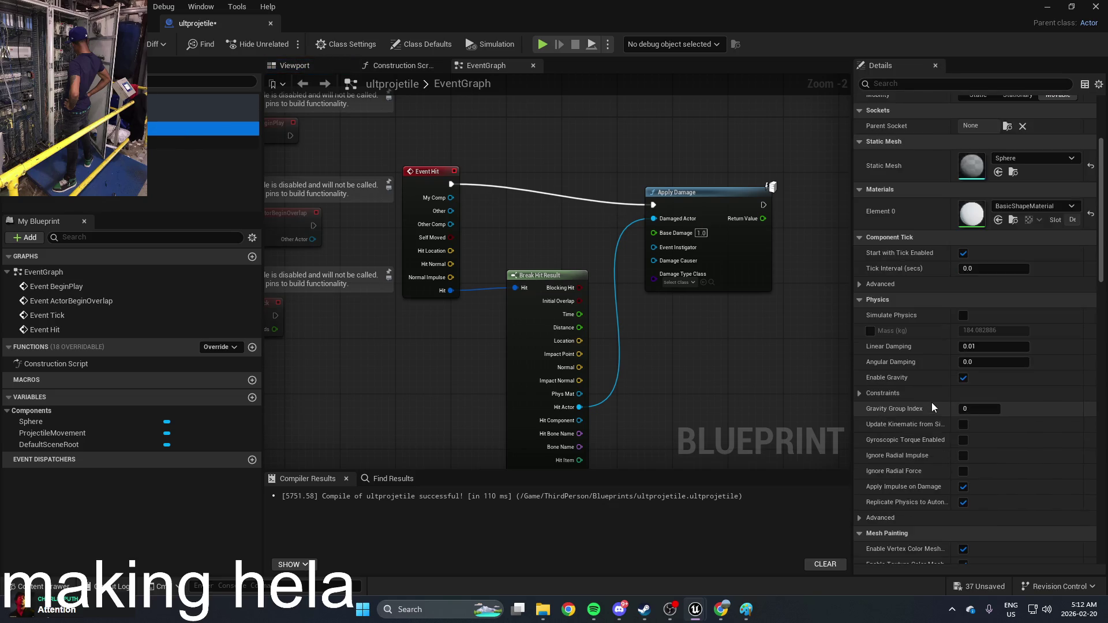
{"action": "scroll", "coordinate": [933, 398], "scroll_direction": "down", "scroll_amount": 3}
{"action": "scroll", "coordinate": [933, 396], "scroll_direction": "up", "scroll_amount": 1}
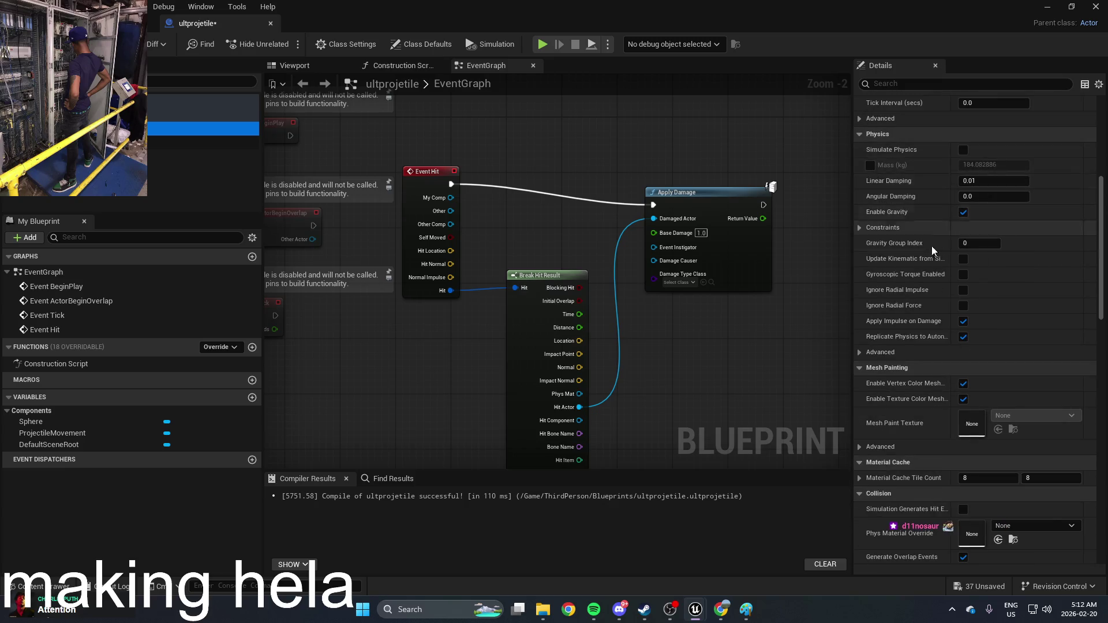
{"action": "scroll", "coordinate": [928, 252], "scroll_direction": "down", "scroll_amount": 9}
{"action": "scroll", "coordinate": [941, 295], "scroll_direction": "down", "scroll_amount": 2}
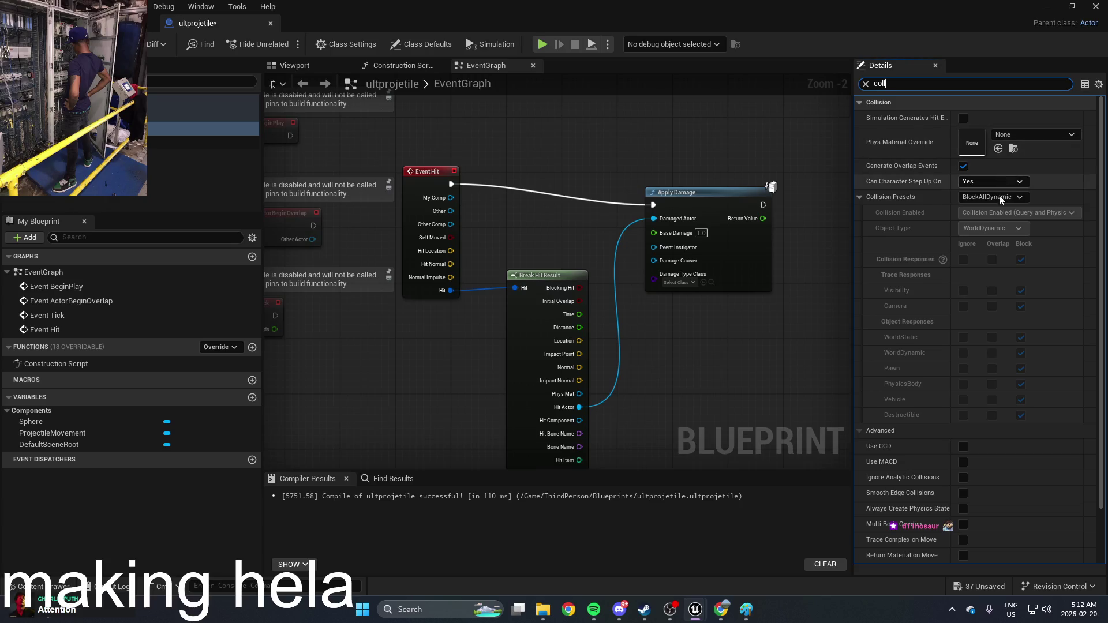
{"action": "left_click", "coordinate": [1002, 198]}
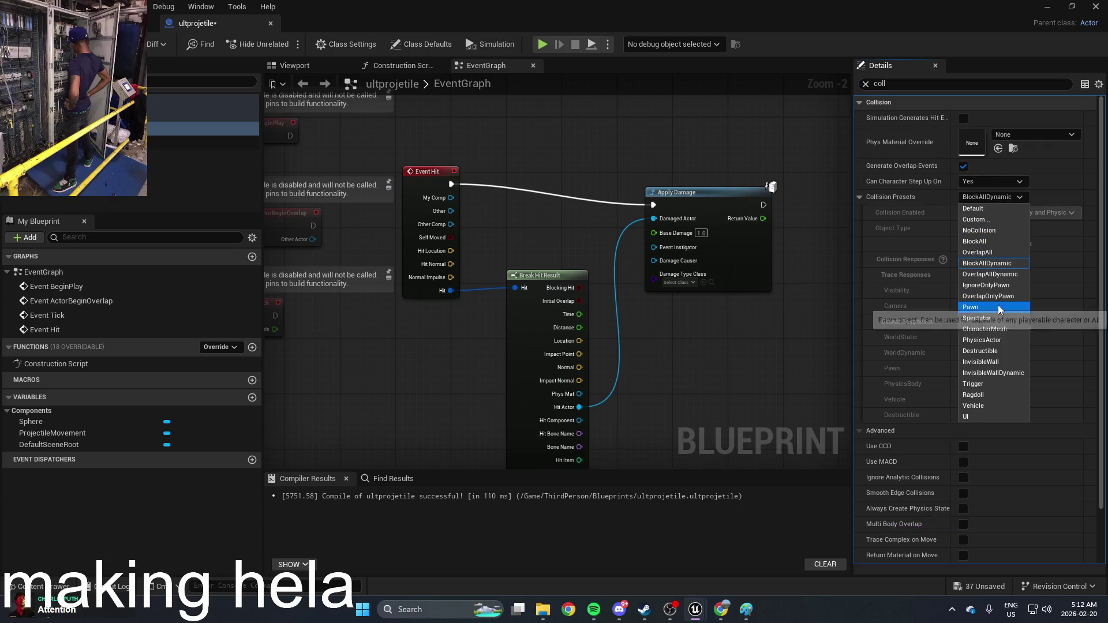
{"action": "left_click", "coordinate": [999, 308]}
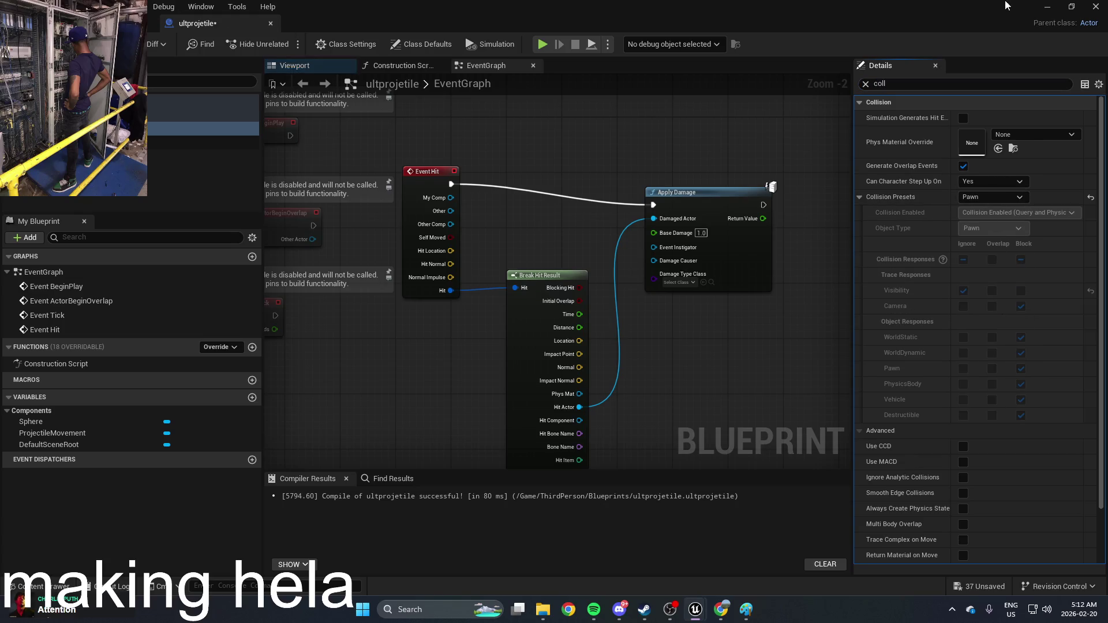
Return to the level and reopen ultprojetile from the Content Drawer
{"action": "left_click", "coordinate": [1049, 11]}
{"action": "key", "text": "ctrl+space"}
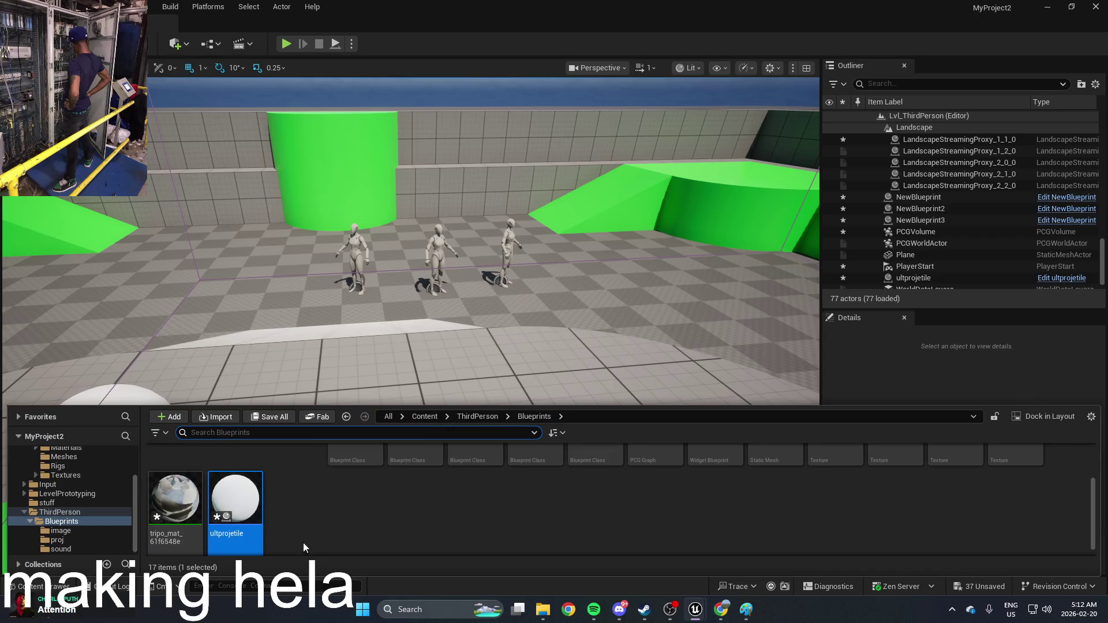
{"action": "double_click", "coordinate": [237, 507]}
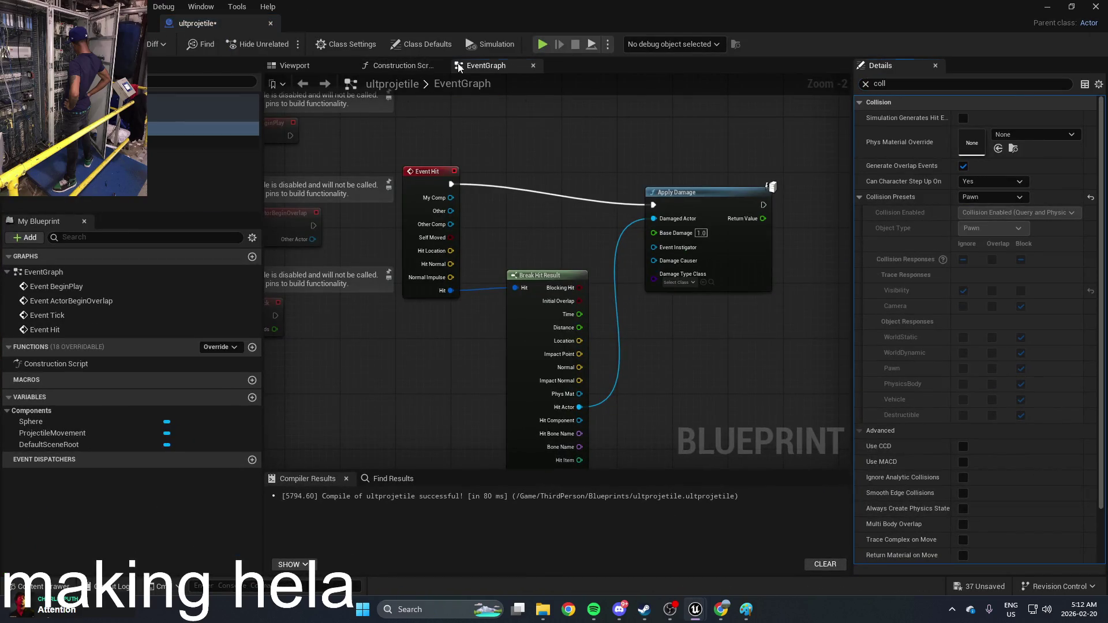
Chain a Destroy Actor node after Apply Damage, then return to the running game
{"action": "scroll", "coordinate": [546, 227], "scroll_direction": "up", "scroll_amount": 3}
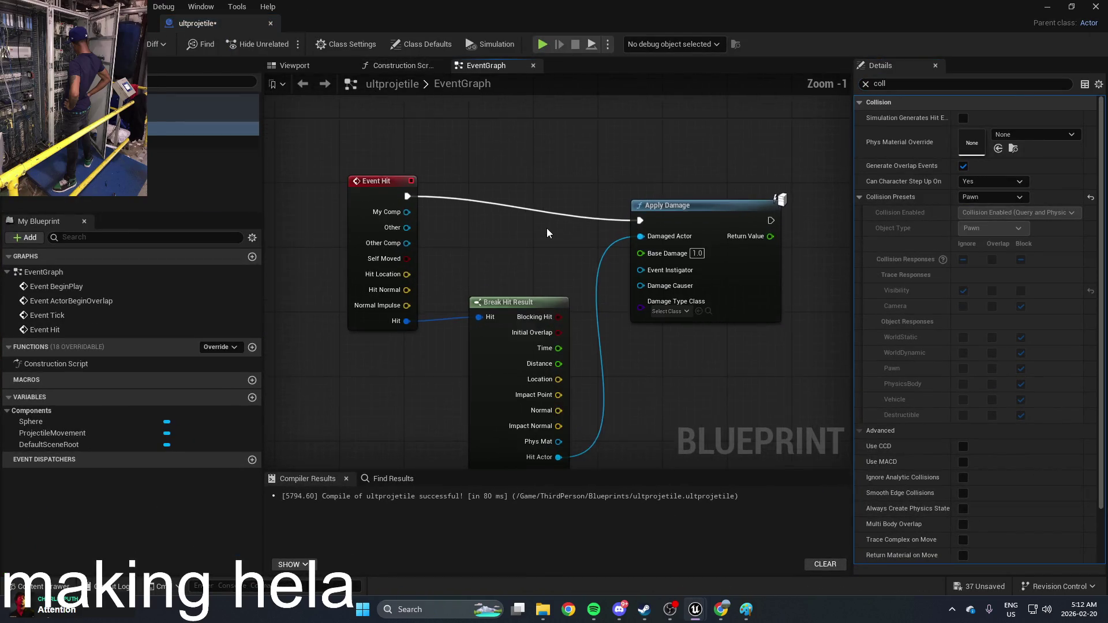
{"action": "left_click_drag", "start_coordinate": [764, 199], "coordinate": [623, 203]}
{"action": "type", "text": "destroy"}
{"action": "left_click", "coordinate": [830, 247]}
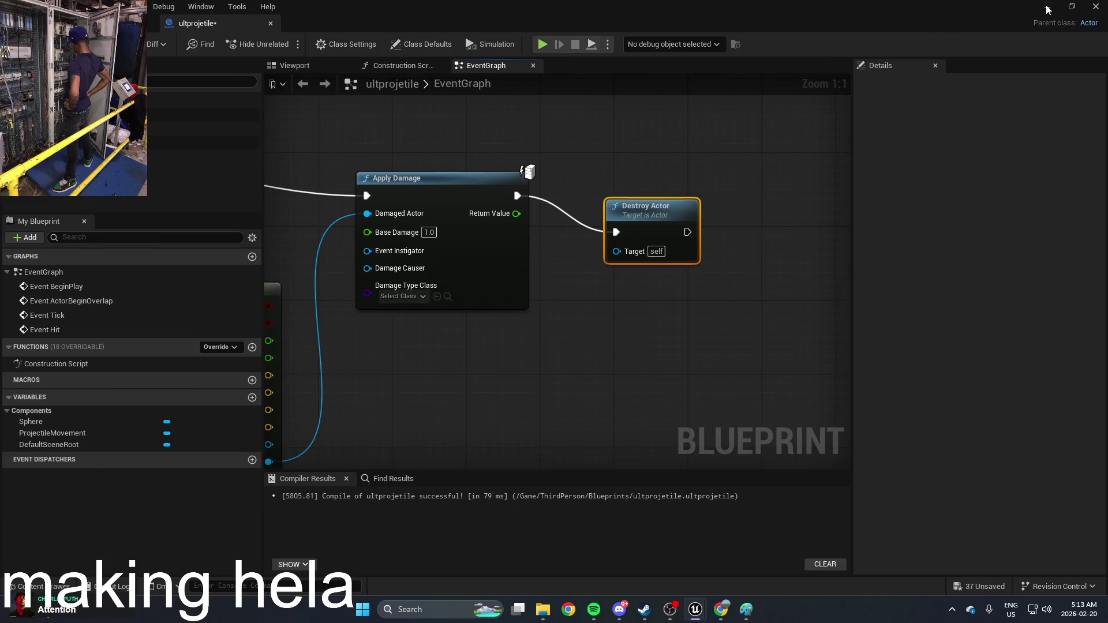
{"action": "left_click", "coordinate": [1047, 8]}
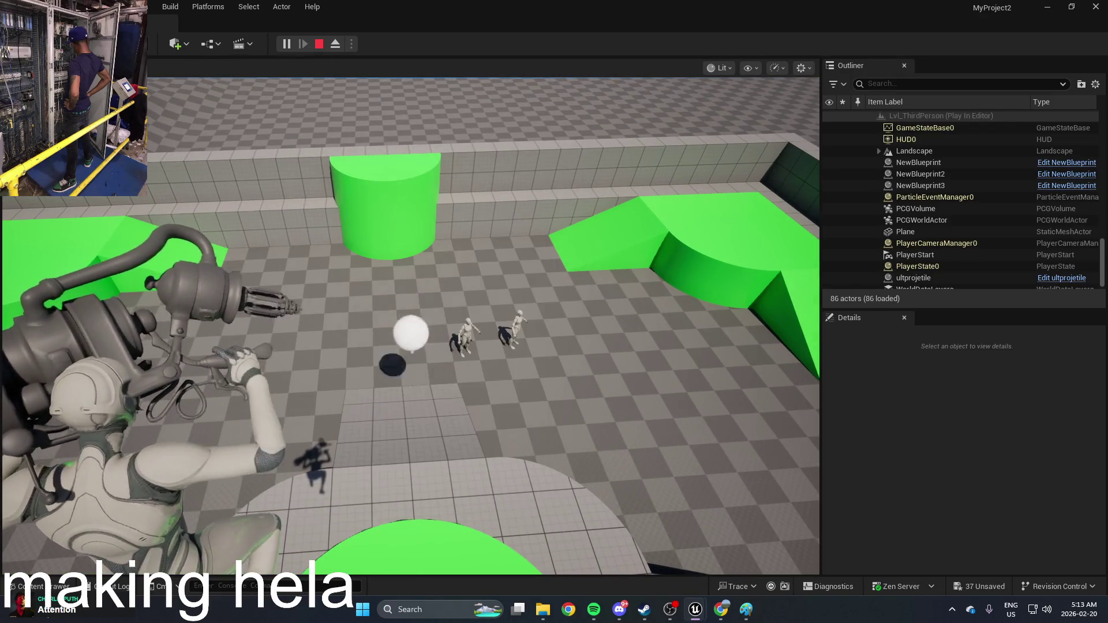
Stop the play session, open the ultprojetile Blueprint and select its Sphere component
{"action": "key", "text": "Escape"}
{"action": "key", "text": "ctrl+space"}
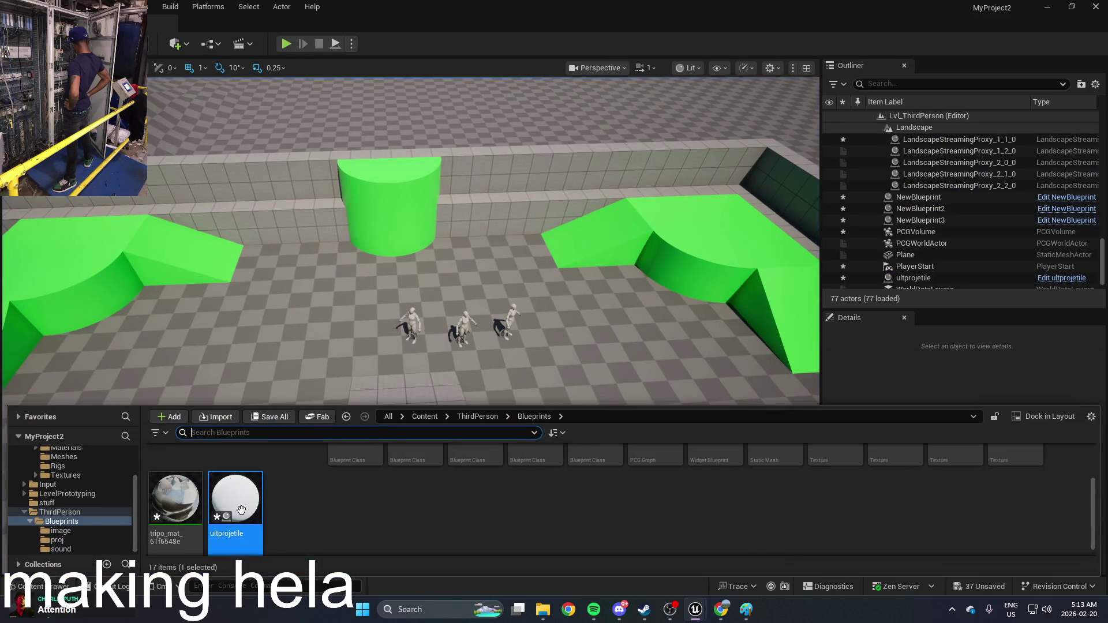
{"action": "double_click", "coordinate": [241, 510]}
{"action": "left_click", "coordinate": [415, 68]}
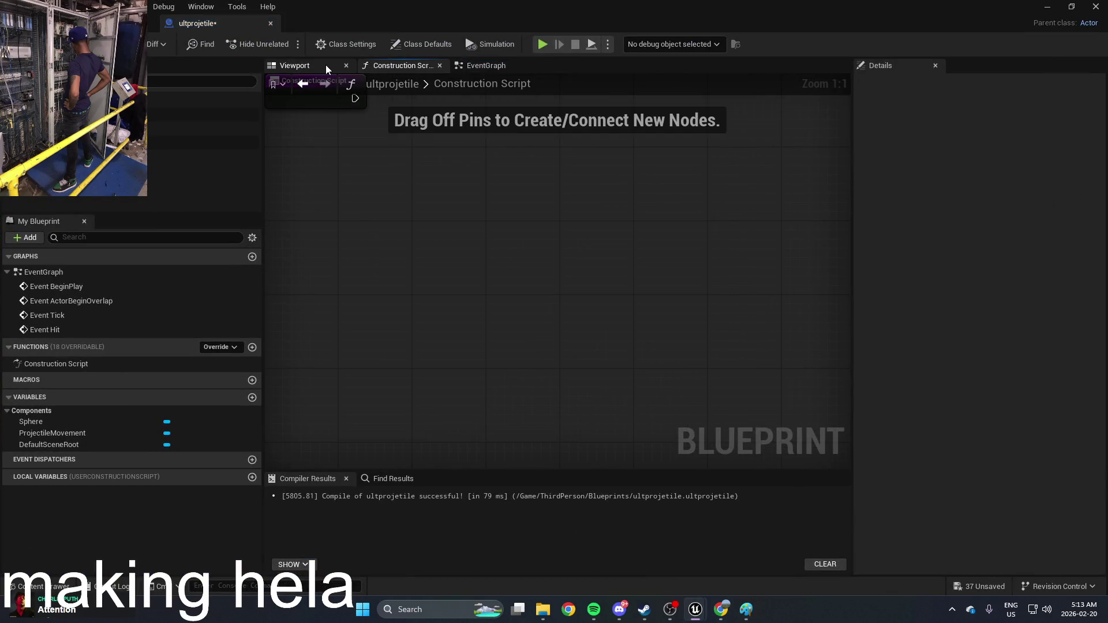
{"action": "left_click", "coordinate": [202, 128]}
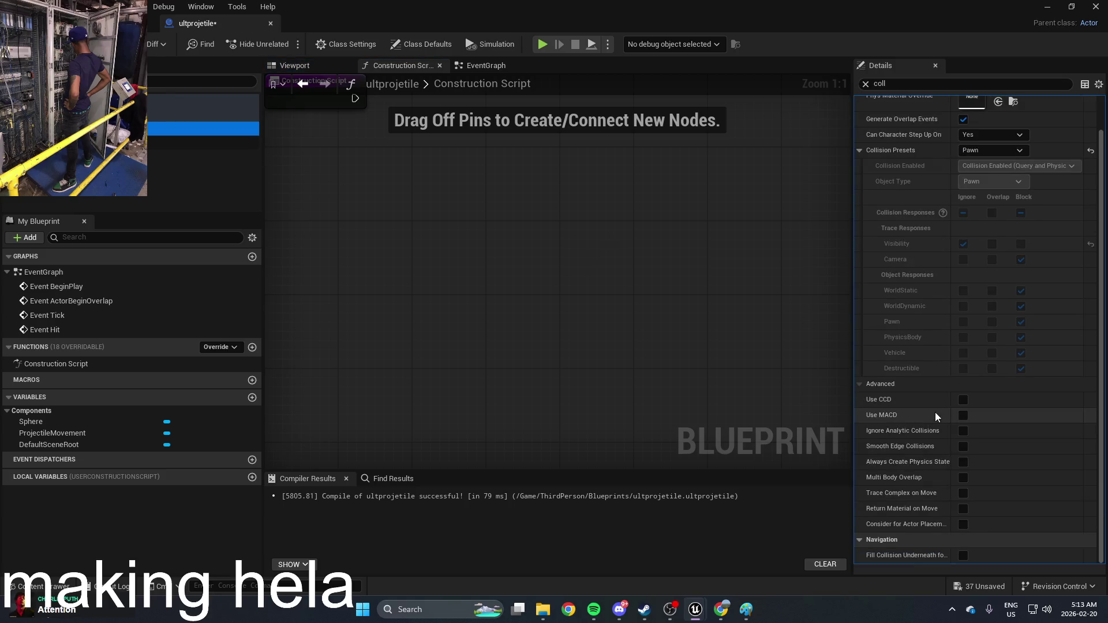
Change the Sphere's collision preset from Pawn to PhysicsActor
{"action": "left_click", "coordinate": [1017, 197]}
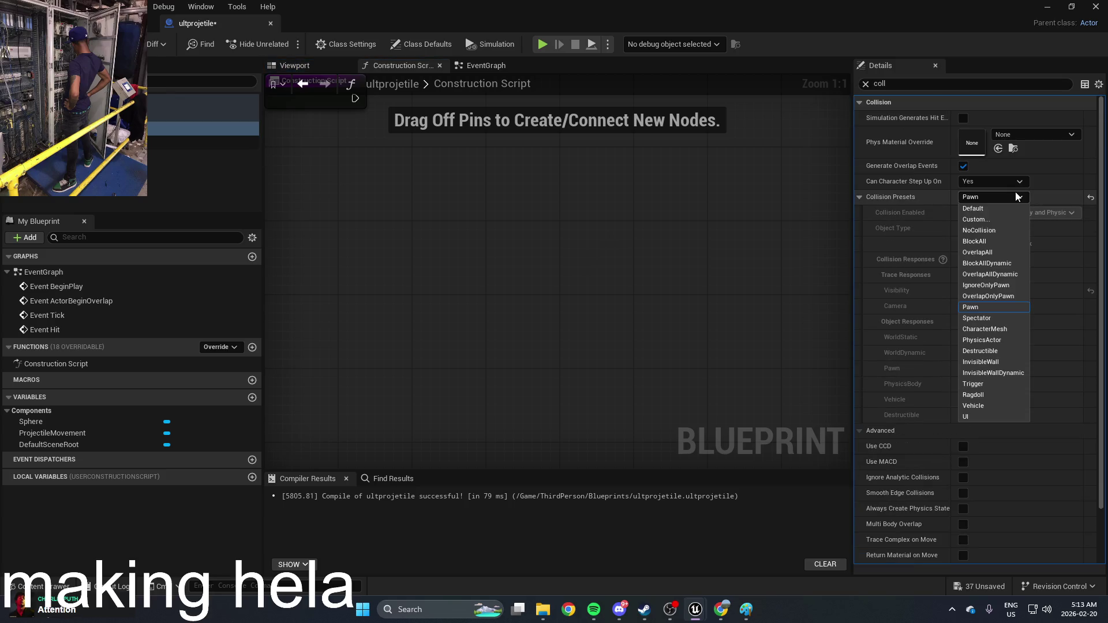
{"action": "left_click", "coordinate": [996, 329]}
{"action": "left_click", "coordinate": [1033, 135]}
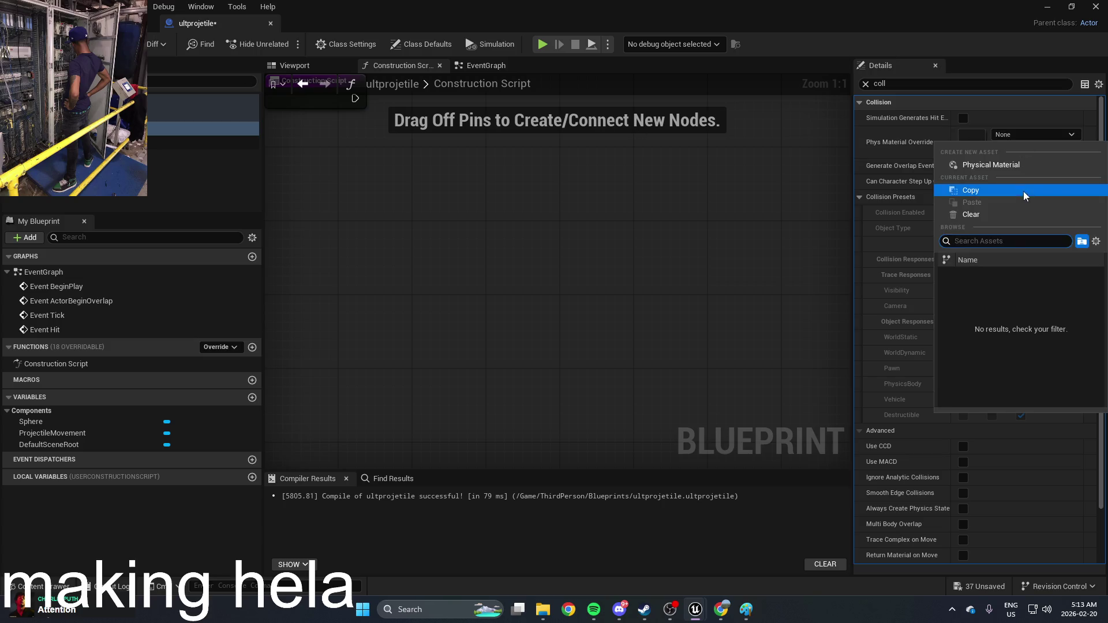
{"action": "left_click", "coordinate": [1009, 178]}
{"action": "left_click", "coordinate": [1007, 197]}
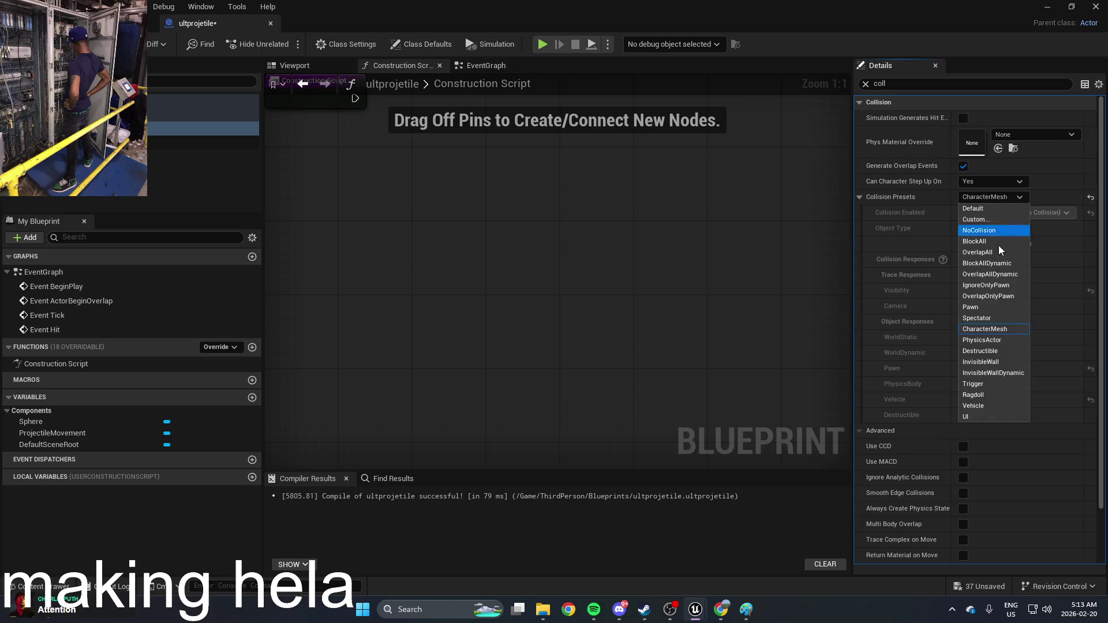
{"action": "left_click", "coordinate": [1004, 340]}
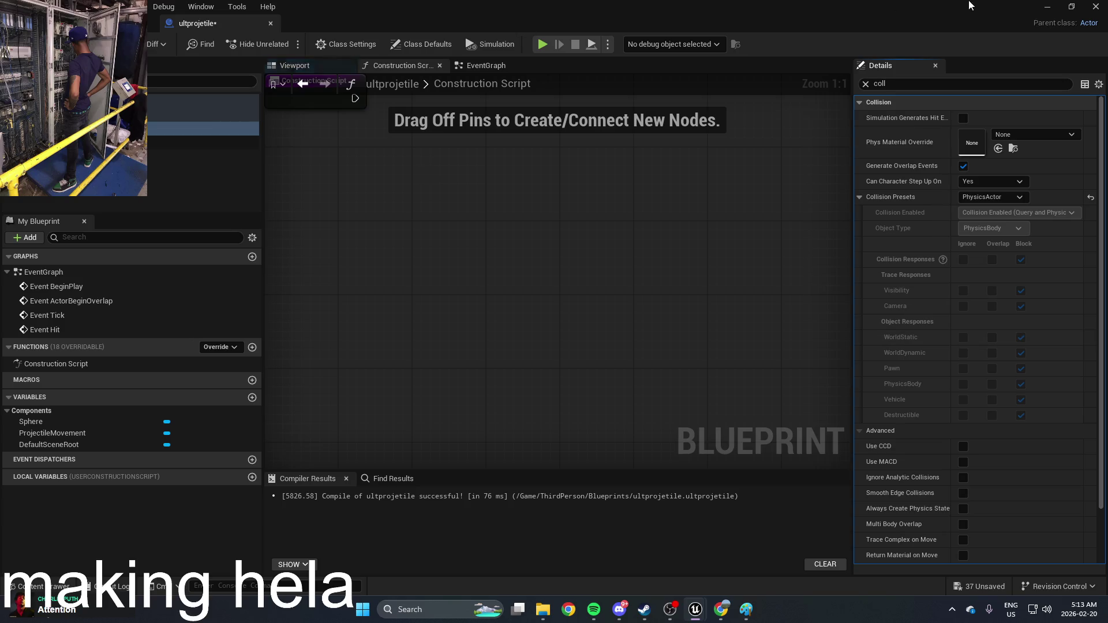
Play the level and fire four sphere projectiles at the mannequins and cubes, then stop
{"action": "left_click", "coordinate": [1047, 7]}
{"action": "left_click", "coordinate": [290, 46]}
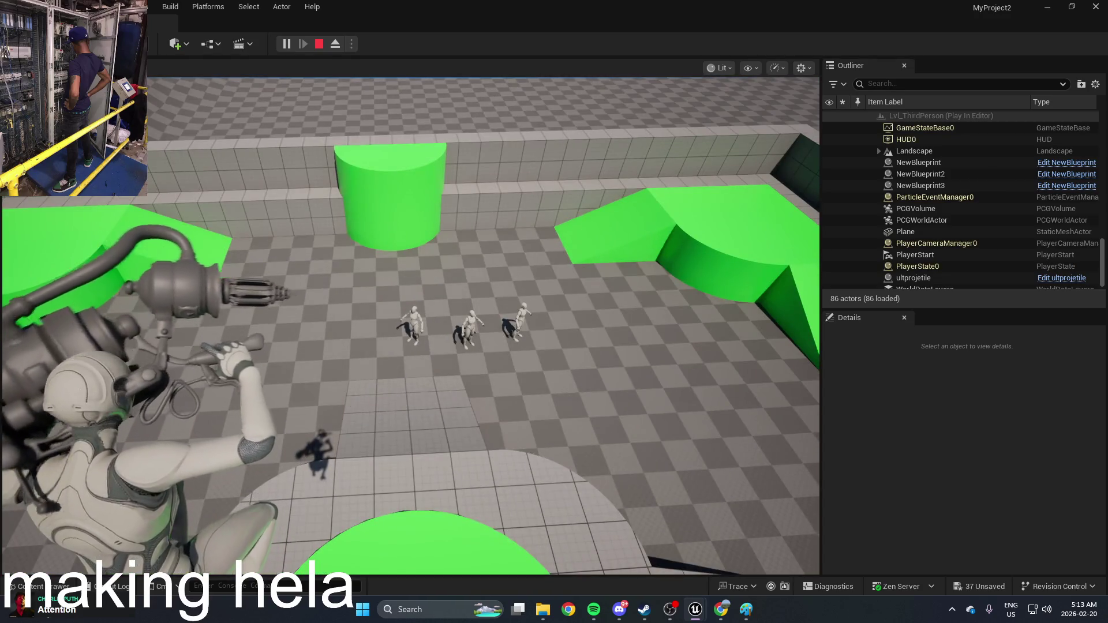
{"action": "left_click", "coordinate": [410, 324]}
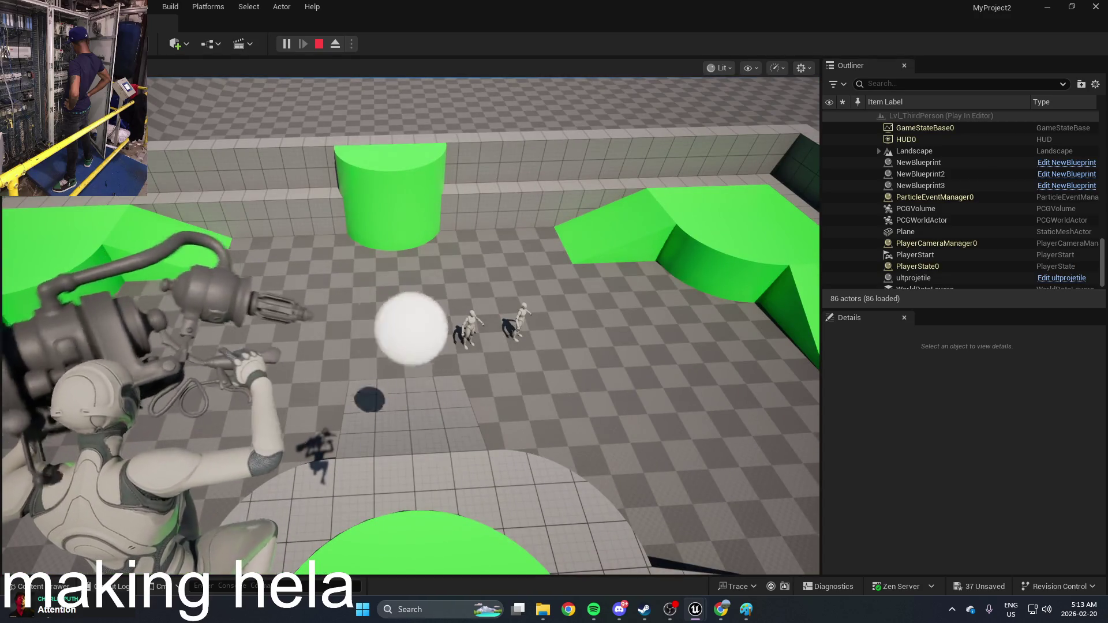
{"action": "left_click", "coordinate": [411, 326]}
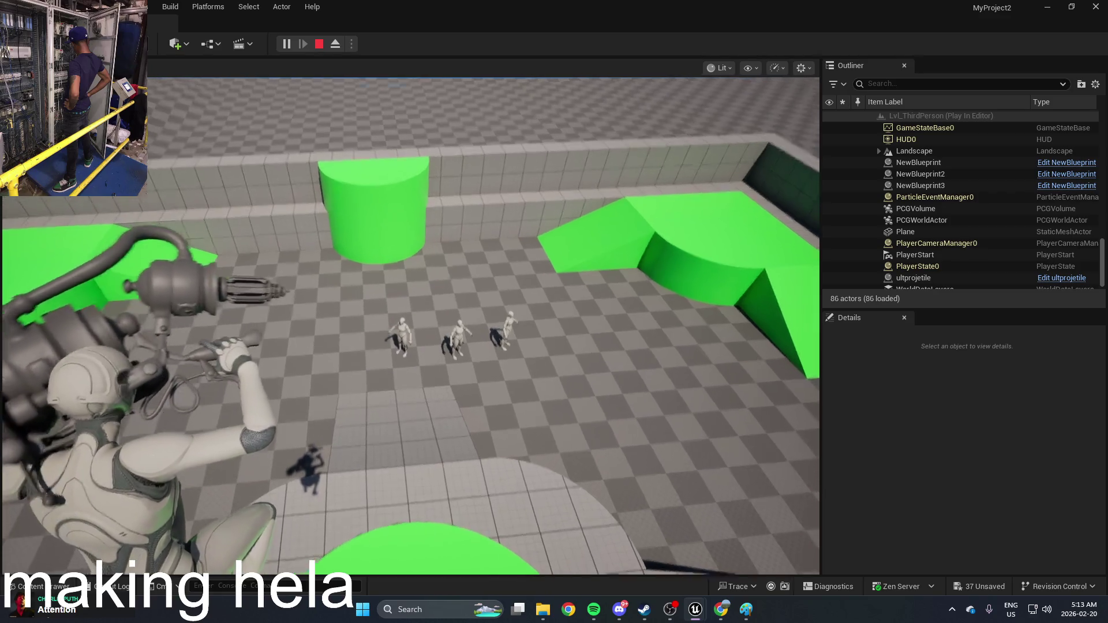
{"action": "left_click", "coordinate": [395, 322]}
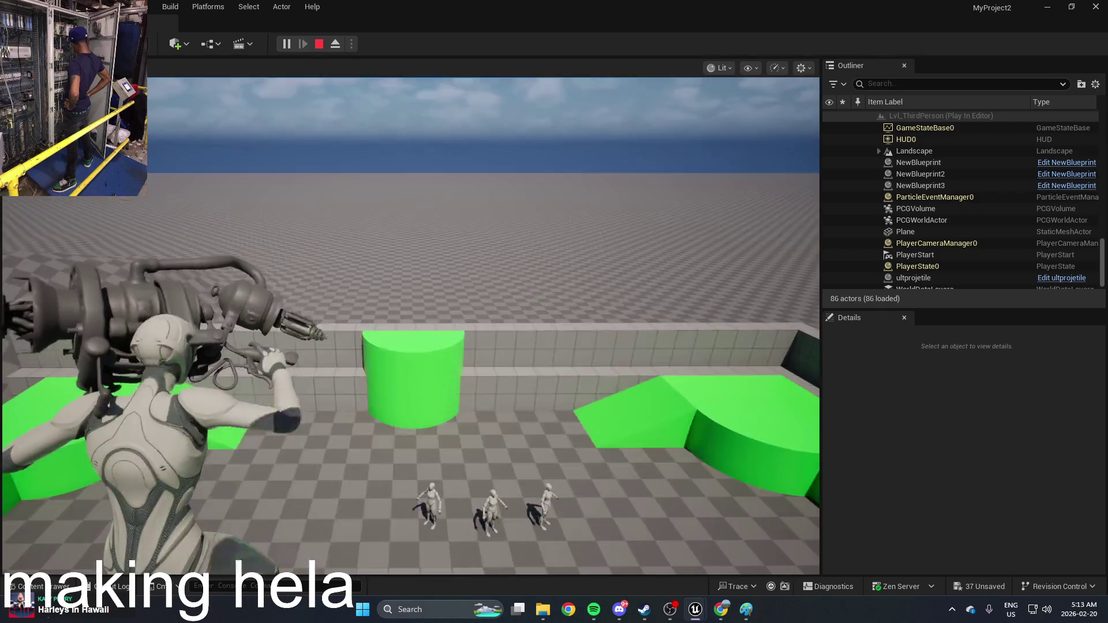
{"action": "left_click", "coordinate": [396, 322]}
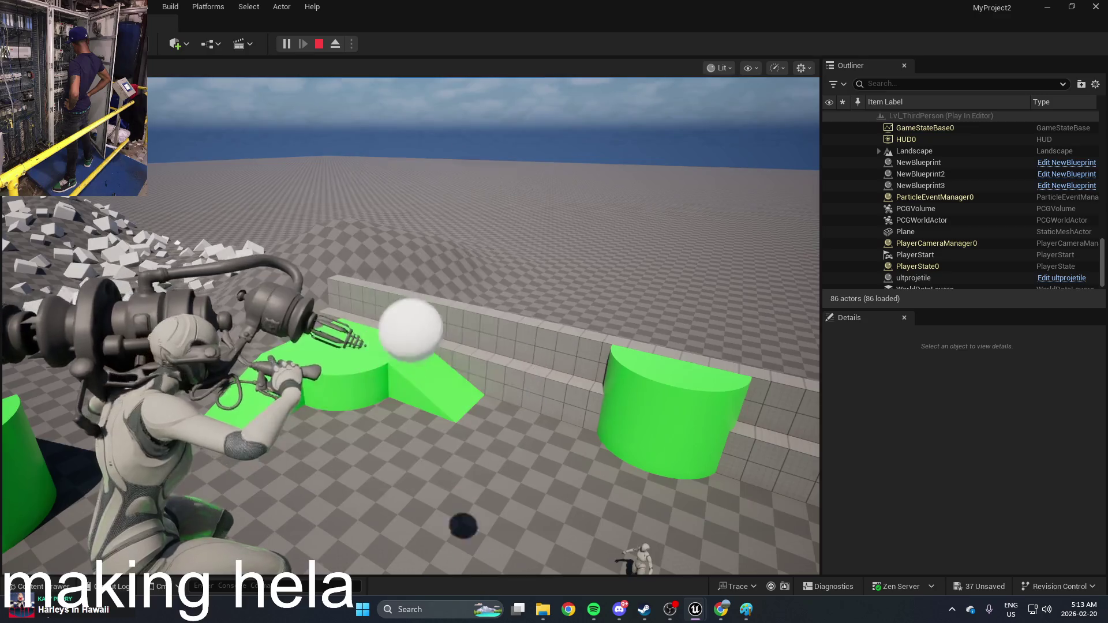
{"action": "key", "text": "Escape"}
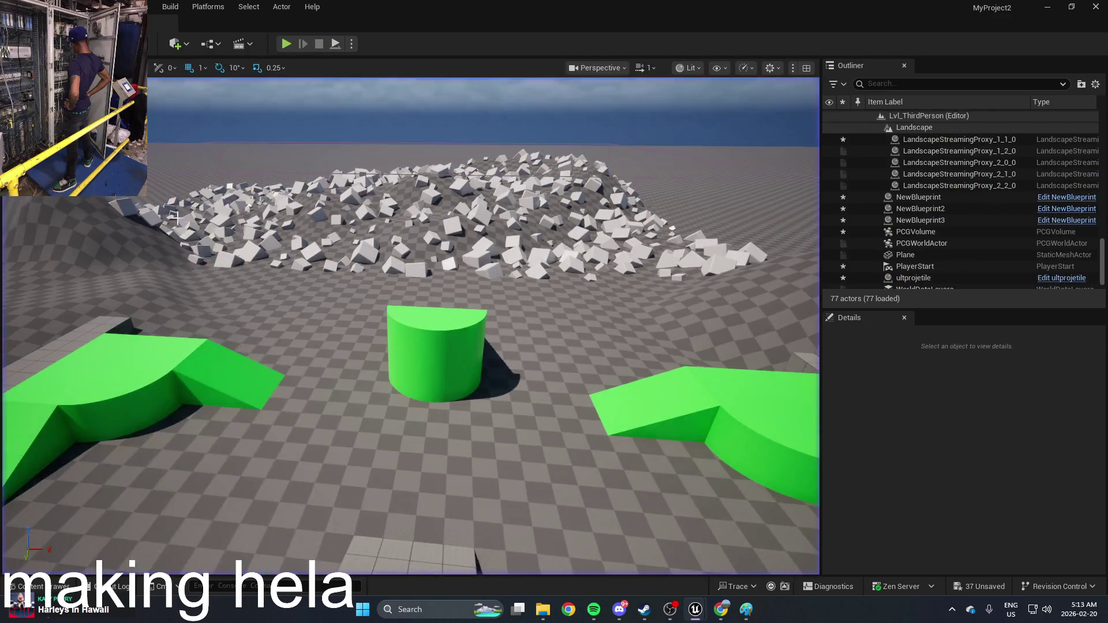
{"action": "key", "text": "ctrl+space"}
Reopen ultprojetile, filter the Details for 'phys' settings, and start a test play
{"action": "double_click", "coordinate": [248, 492]}
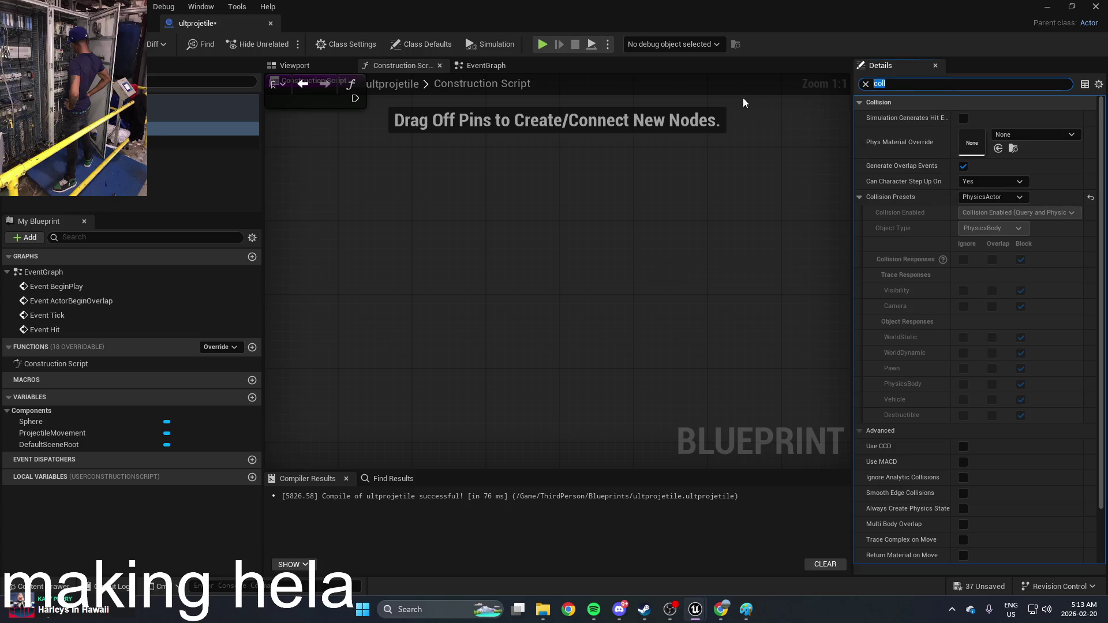
{"action": "type", "text": "phys"}
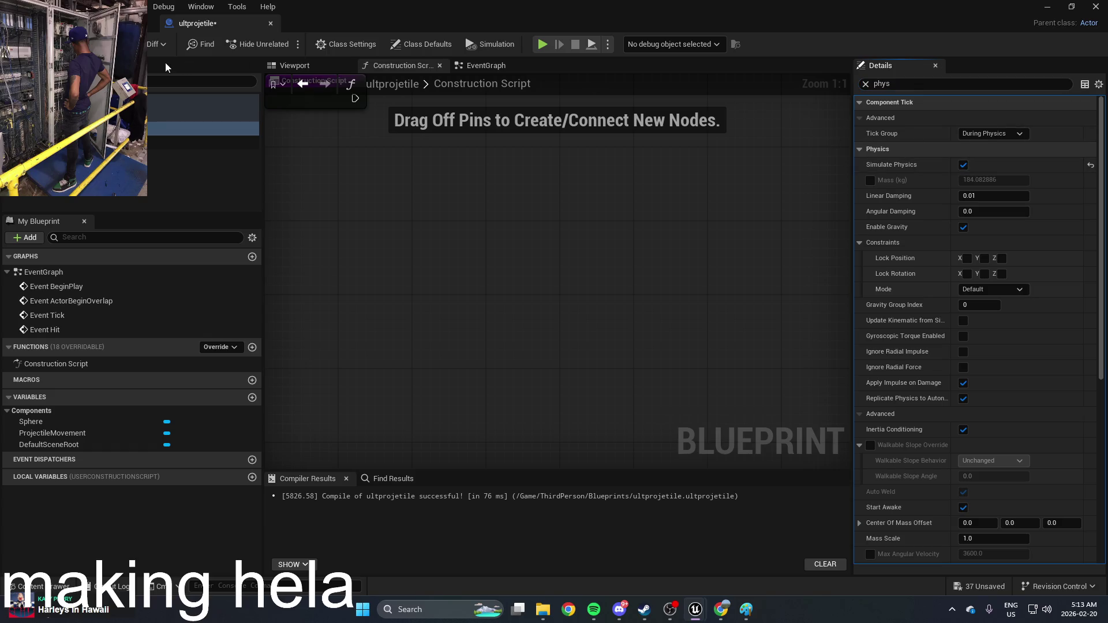
{"action": "left_click", "coordinate": [1050, 7]}
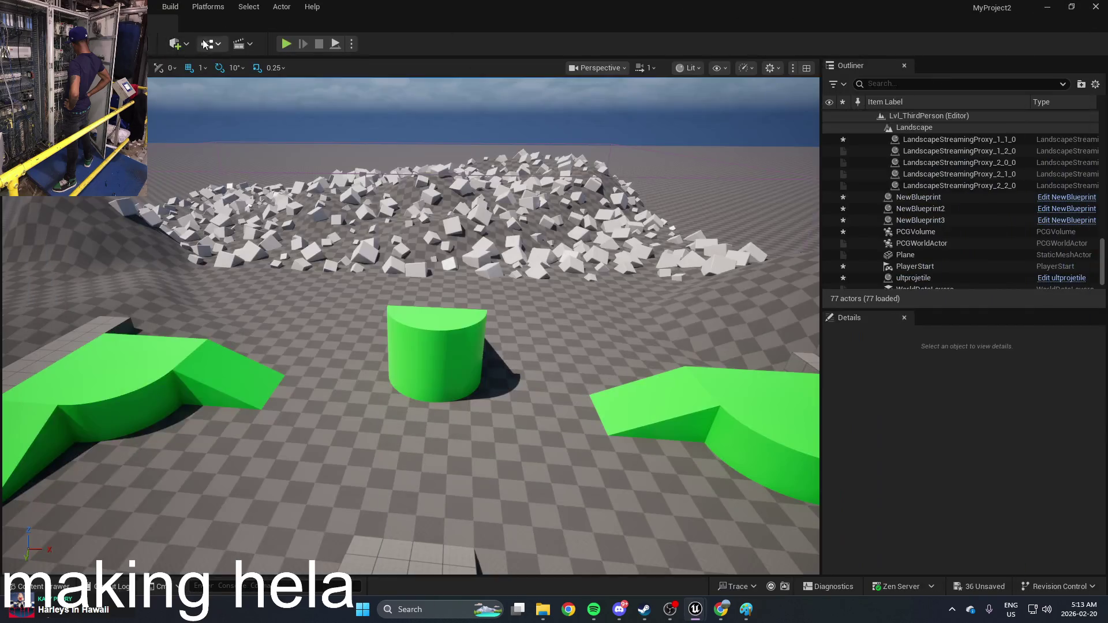
{"action": "left_click", "coordinate": [287, 45]}
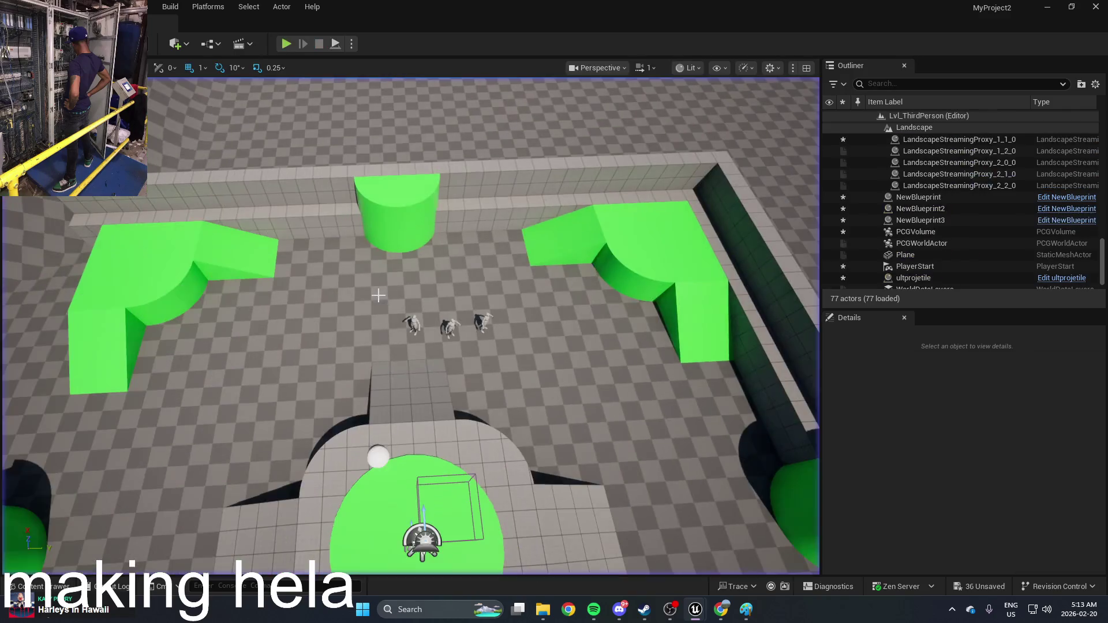
Reopen ultprojetile, set the Sphere's collision preset back to Pawn, and start Play
{"action": "key", "text": "ctrl+space"}
{"action": "double_click", "coordinate": [235, 508]}
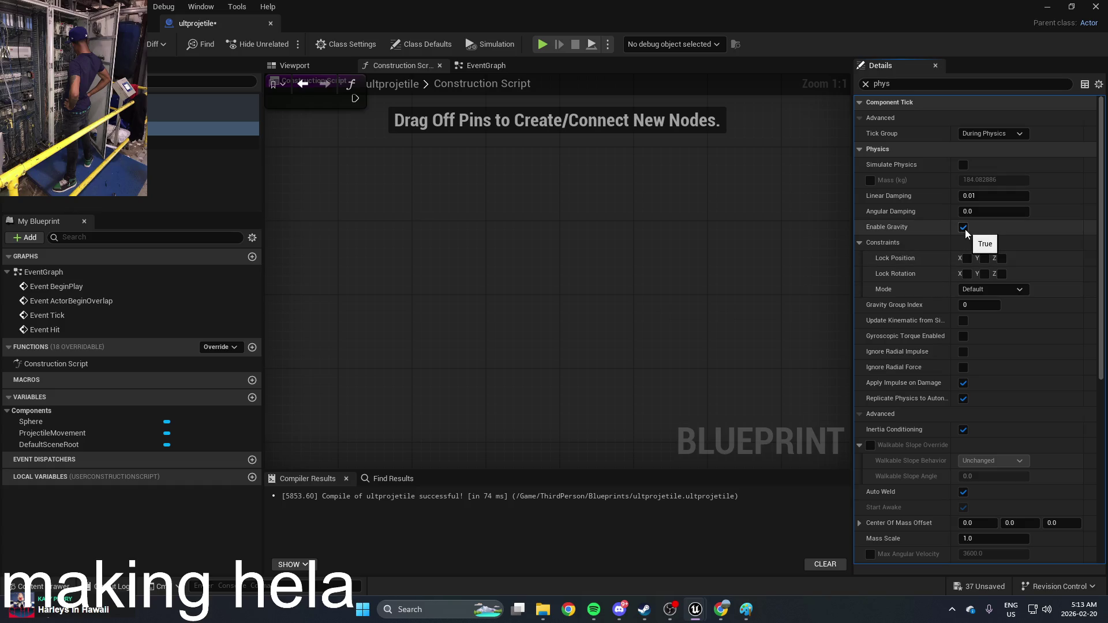
{"action": "scroll", "coordinate": [958, 254], "scroll_direction": "down", "scroll_amount": 5}
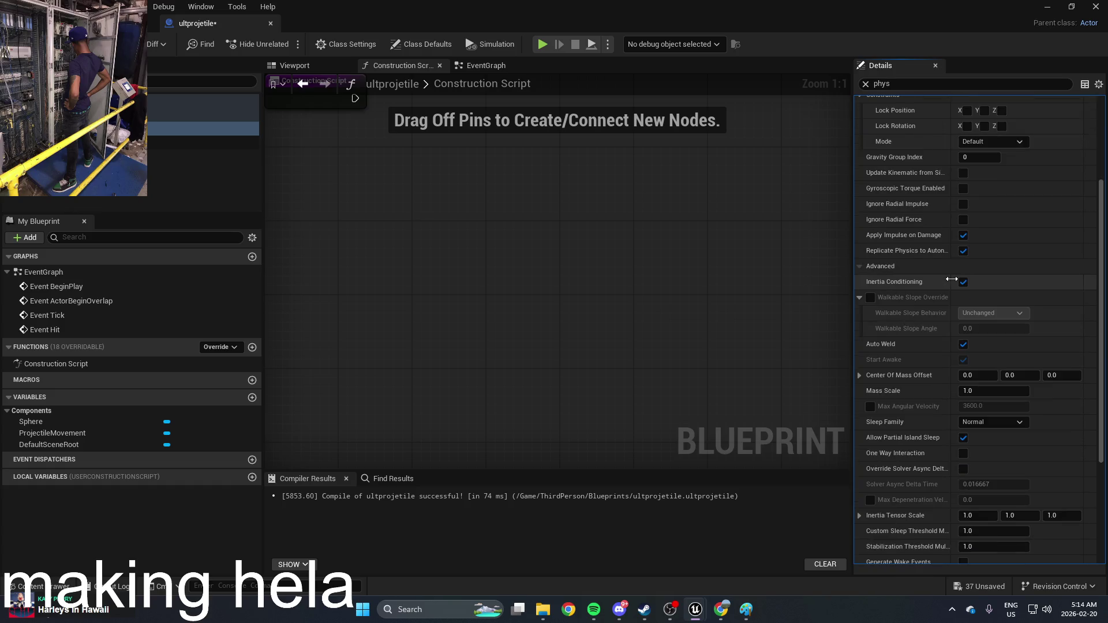
{"action": "scroll", "coordinate": [952, 279], "scroll_direction": "down", "scroll_amount": 6}
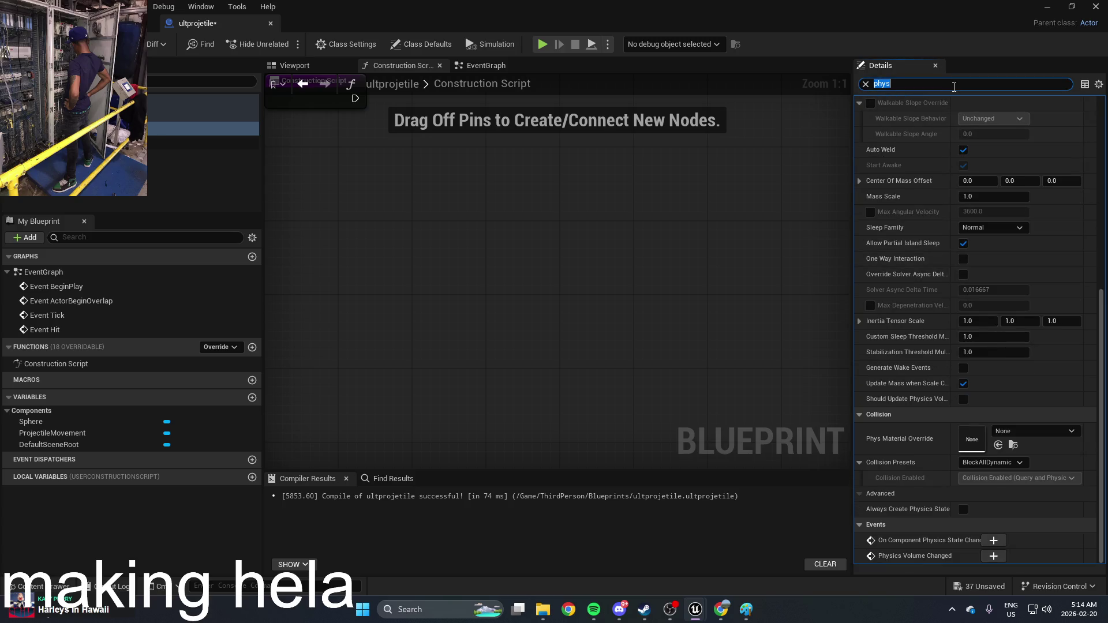
{"action": "type", "text": "coll"}
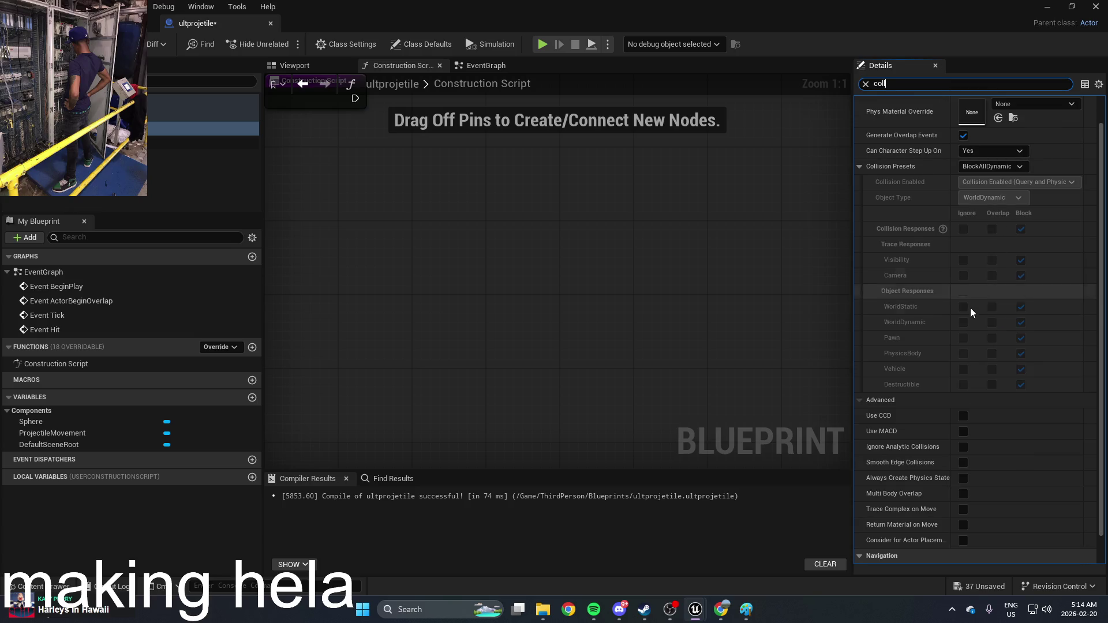
{"action": "scroll", "coordinate": [961, 355], "scroll_direction": "up", "scroll_amount": 1}
{"action": "left_click", "coordinate": [999, 196]}
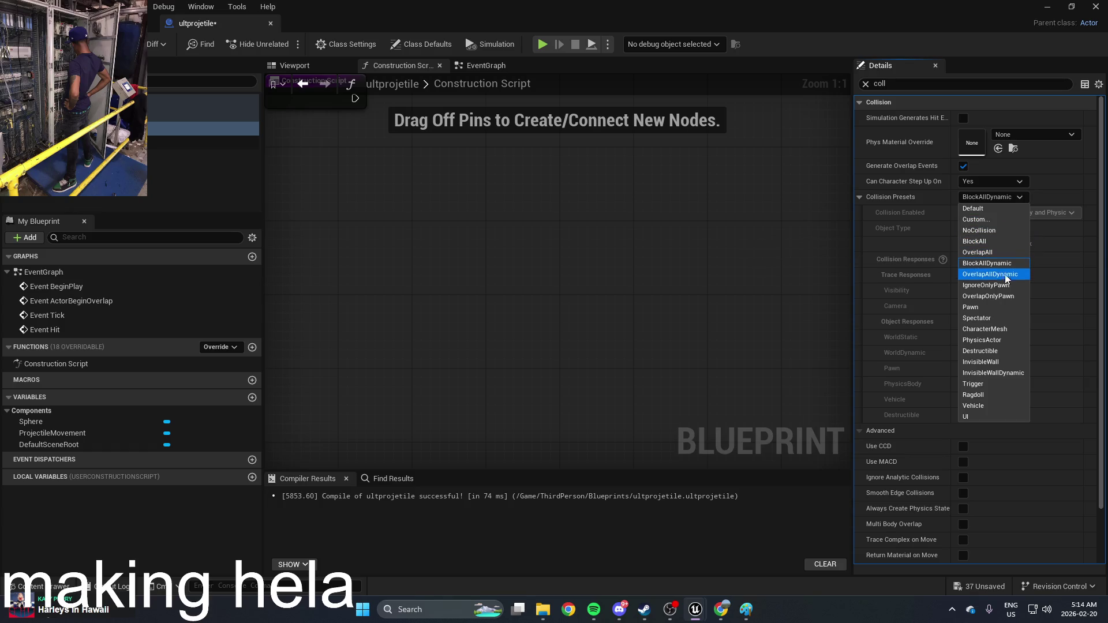
{"action": "left_click", "coordinate": [1009, 308]}
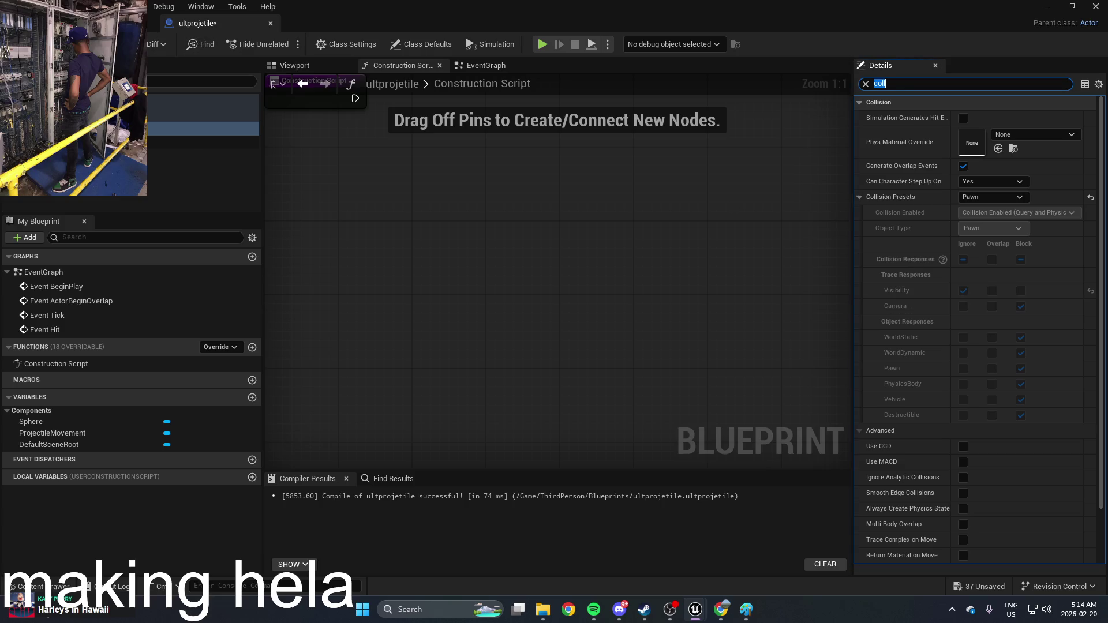
{"action": "left_click", "coordinate": [1045, 7]}
{"action": "key", "text": "alt+p"}
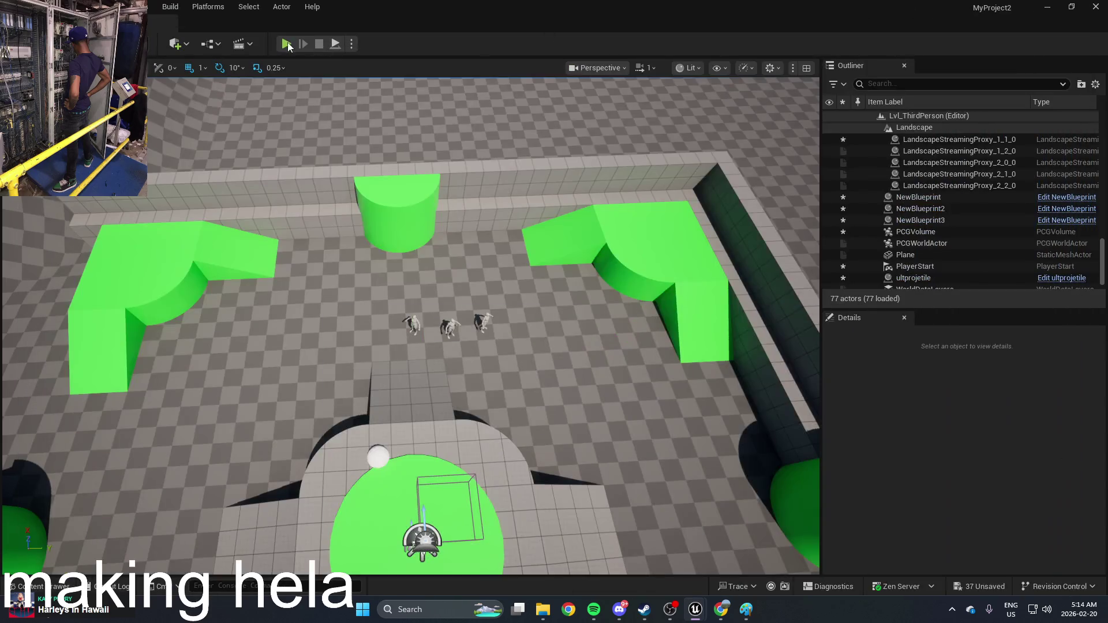
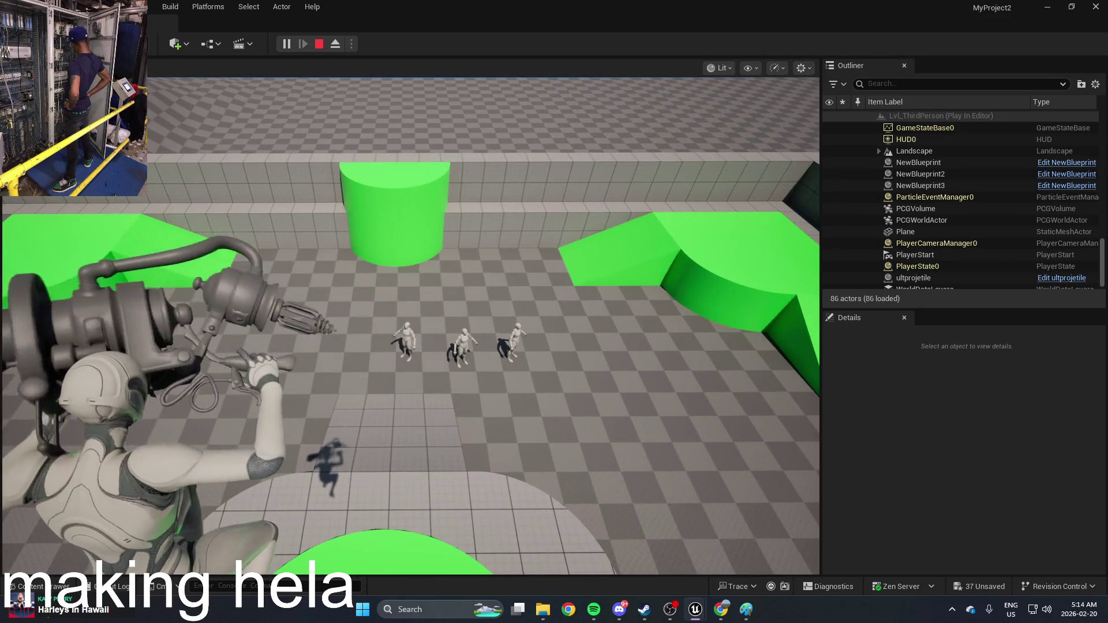
Stop play, then add a Camera Get World Transform node in BP_ThirdPersonCharacter for the spawn
{"action": "key", "text": "Escape"}
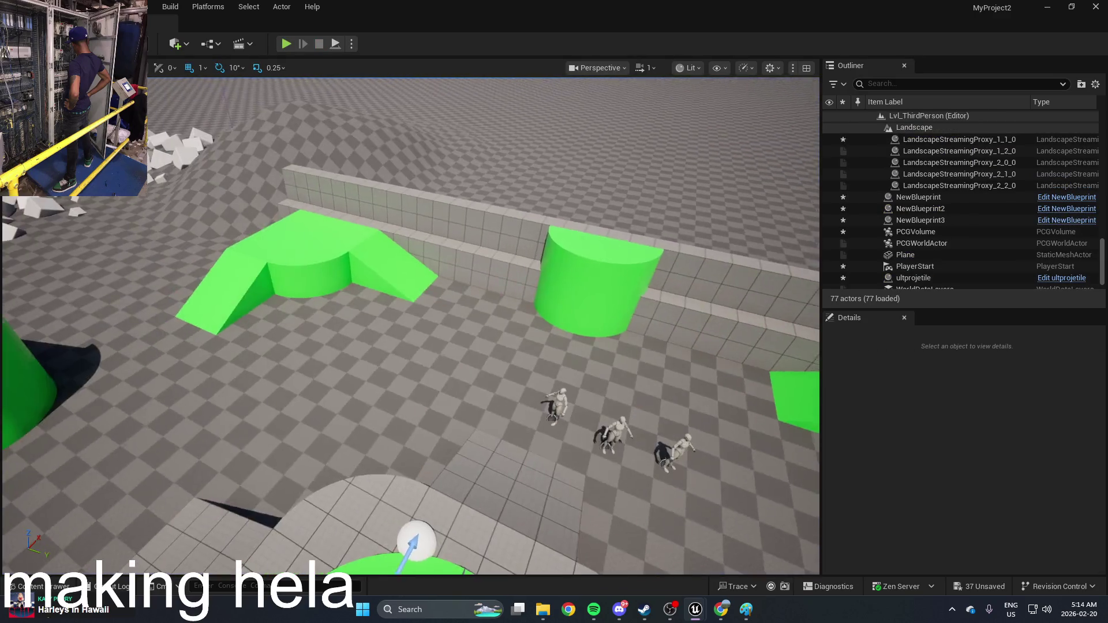
{"action": "key", "text": "ctrl+space"}
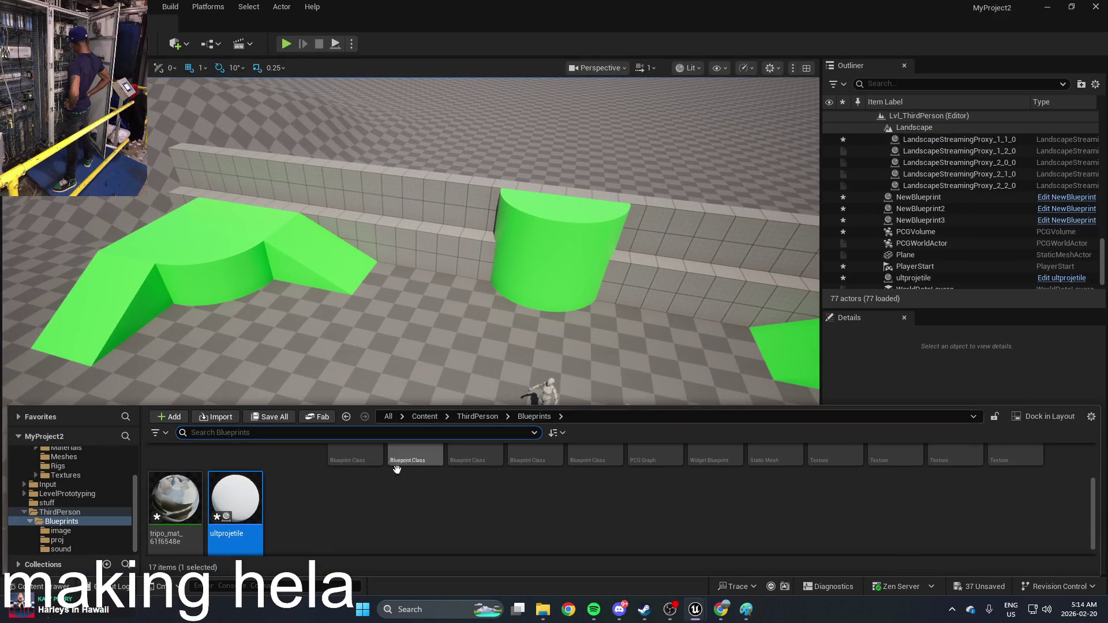
{"action": "double_click", "coordinate": [241, 508]}
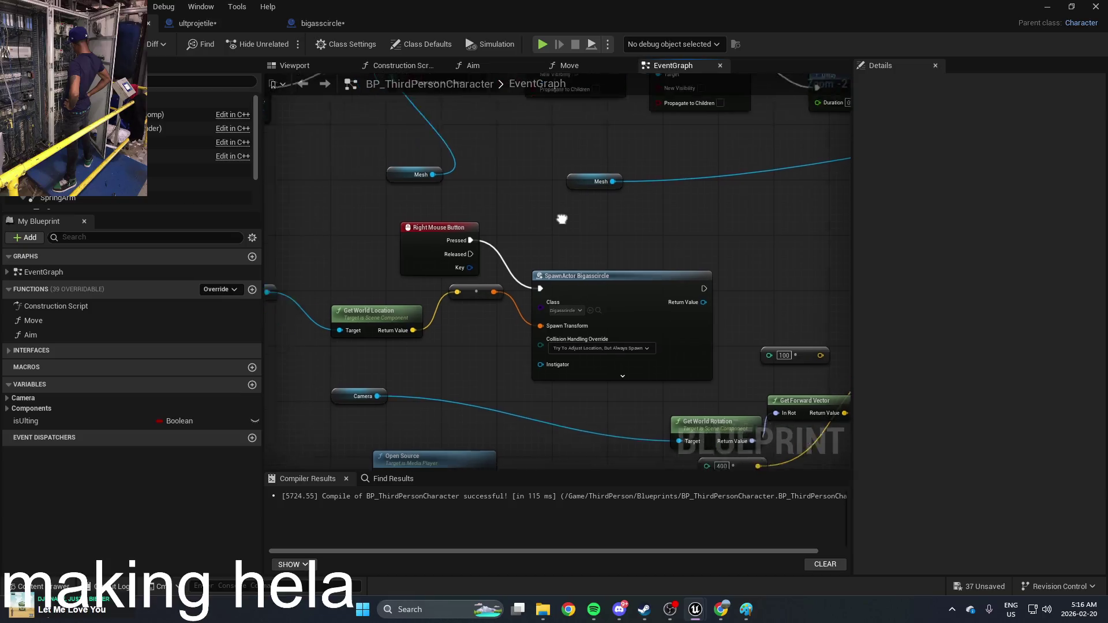
{"action": "right_click", "coordinate": [439, 273]}
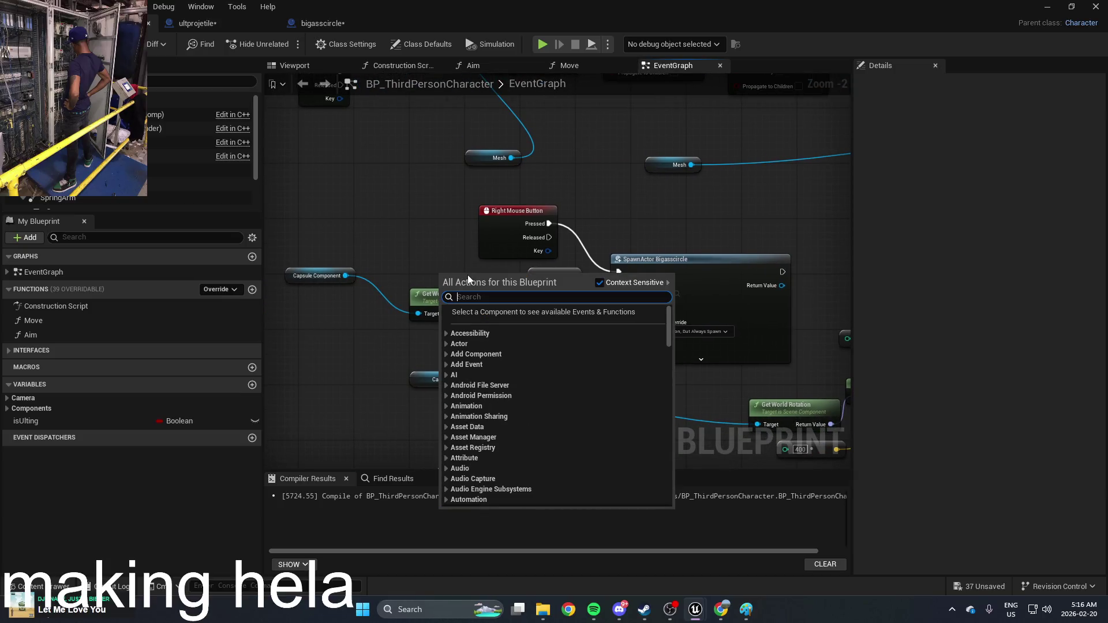
{"action": "type", "text": "get worl"}
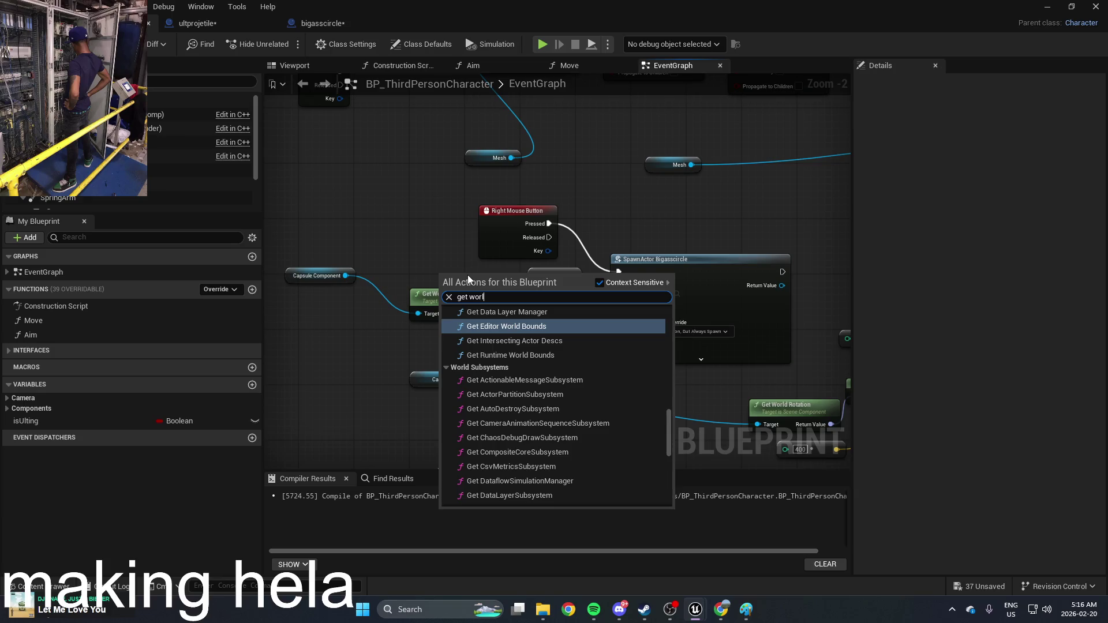
{"action": "type", "text": "d trans"}
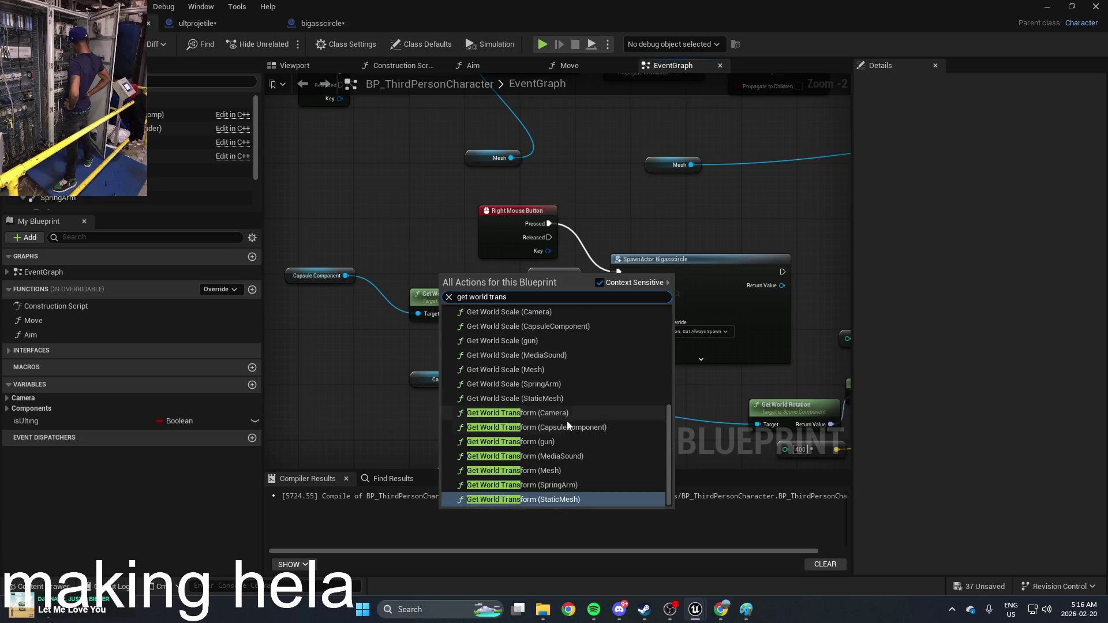
{"action": "left_click", "coordinate": [573, 413]}
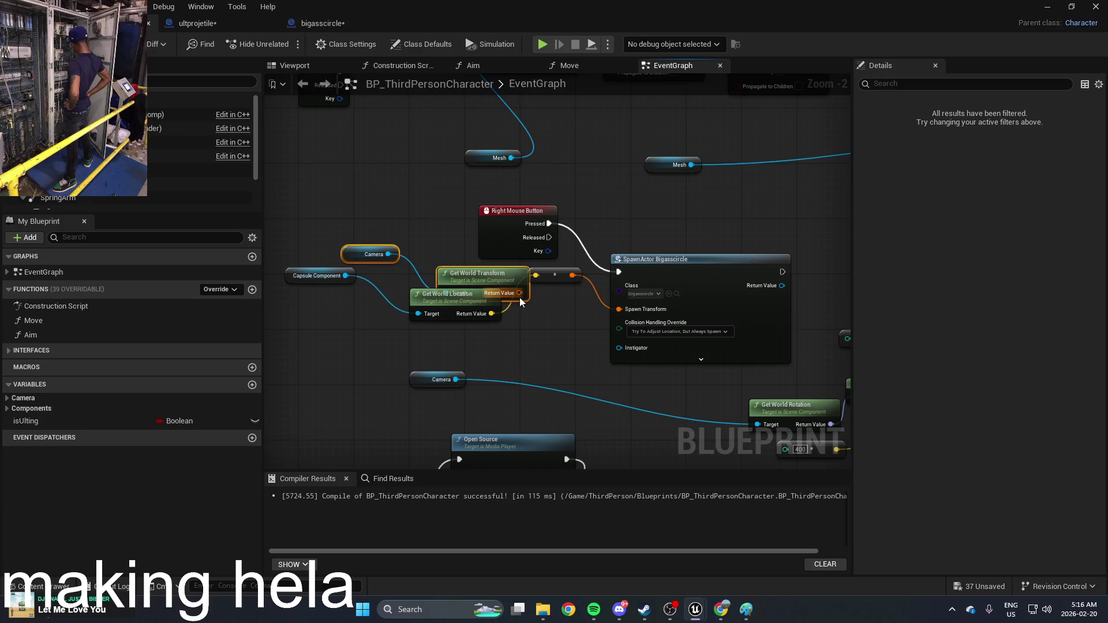
Delete the old location nodes and the unused Capsule Component node
{"action": "left_click", "coordinate": [553, 276]}
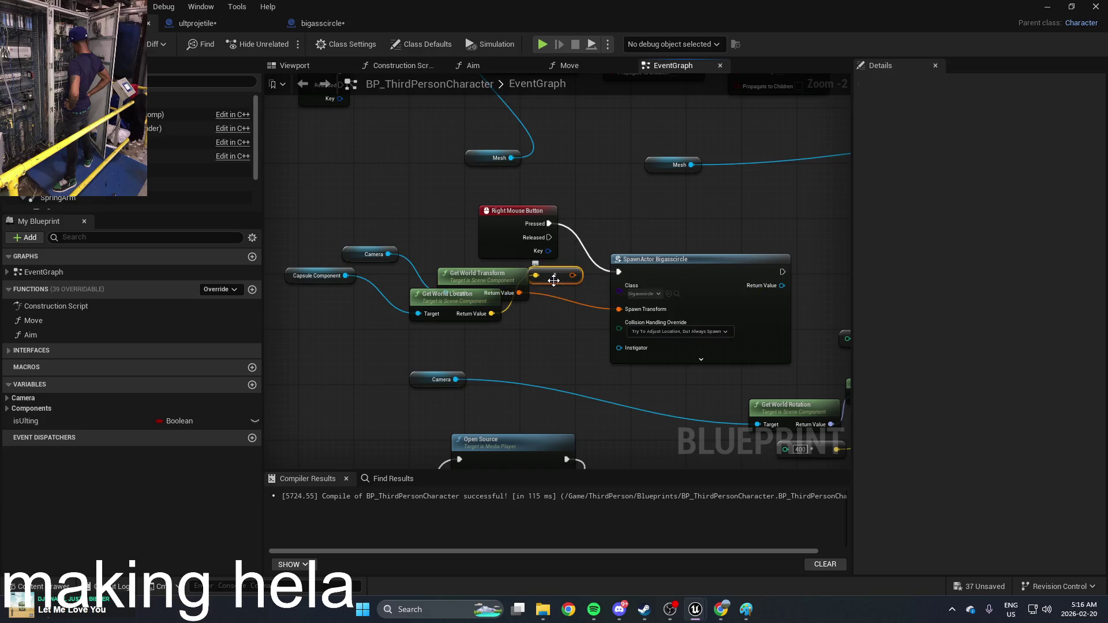
{"action": "left_click", "coordinate": [463, 303]}
{"action": "left_click", "coordinate": [318, 277]}
{"action": "key", "text": "Delete"}
{"action": "left_click", "coordinate": [1047, 8]}
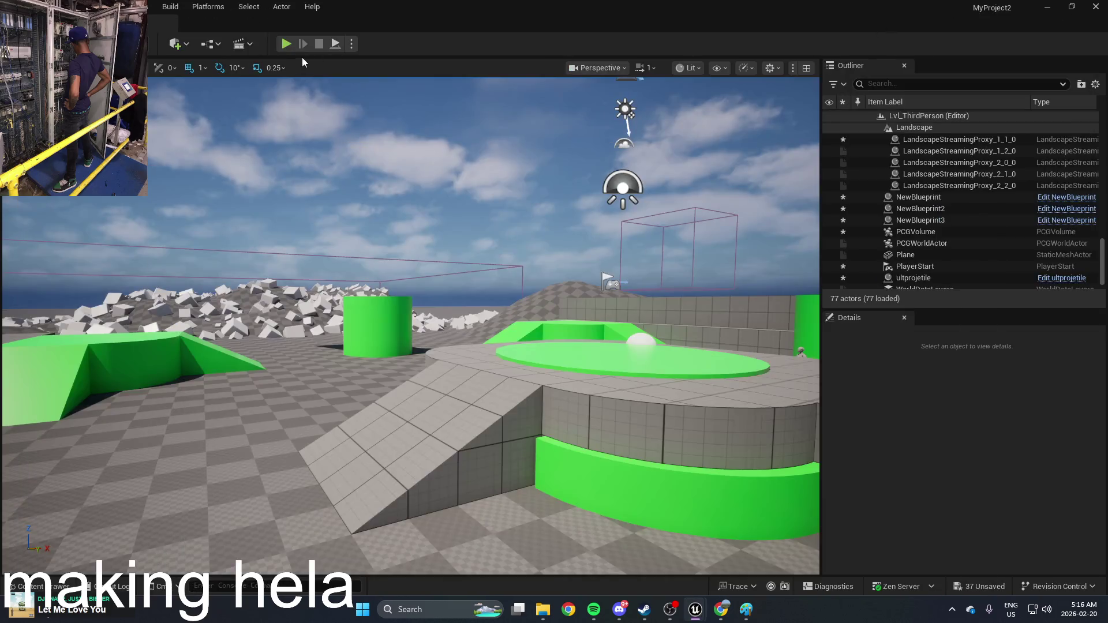
Playtest firing the projectile, then open the bigasscircle Blueprint
{"action": "left_click", "coordinate": [287, 45]}
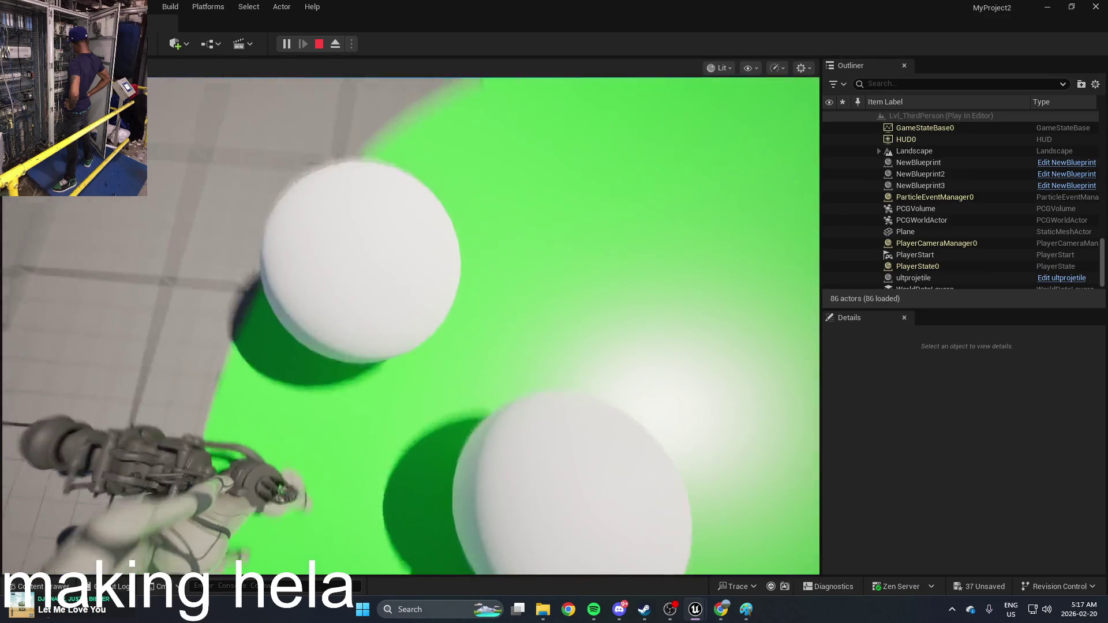
{"action": "key", "text": "Escape"}
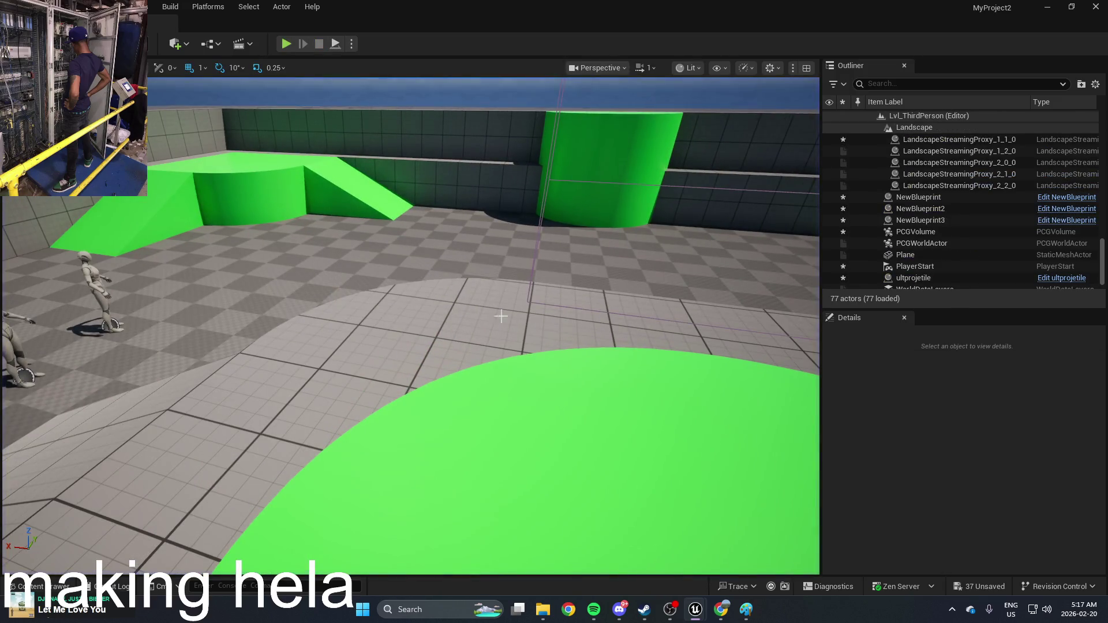
{"action": "key", "text": "ctrl+space"}
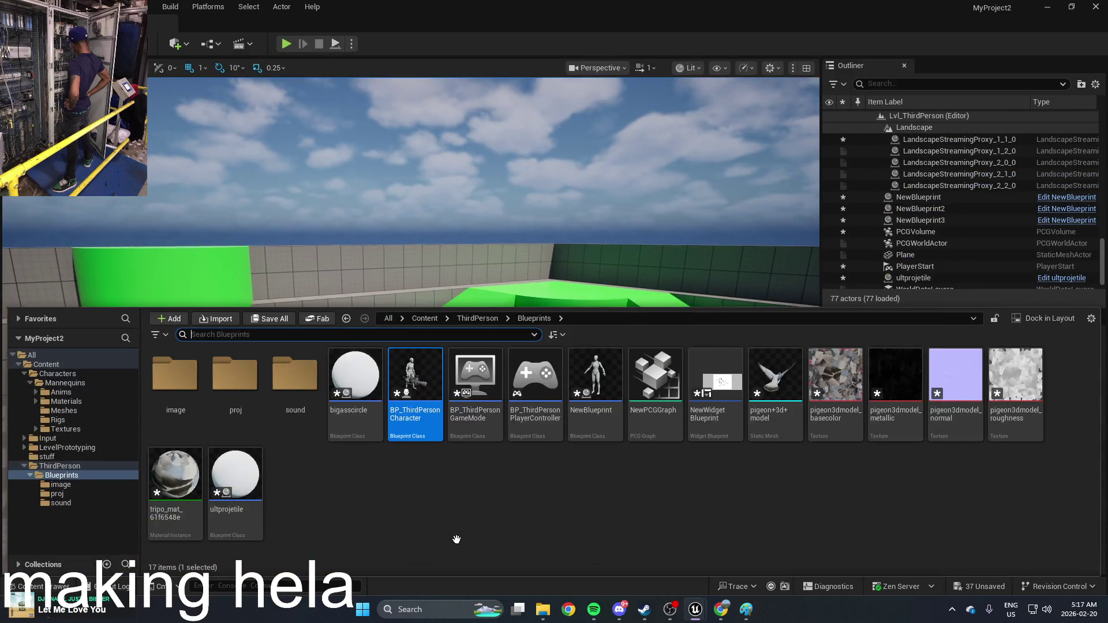
{"action": "double_click", "coordinate": [346, 399]}
Review bigasscircle's On Component Hit logic that sets a 0.8-second life span, then close it
{"action": "mouse_move", "coordinate": [404, 352]}
{"action": "left_mouse_down"}
{"action": "mouse_move", "coordinate": [492, 347]}
{"action": "mouse_move", "coordinate": [627, 372]}
{"action": "mouse_move", "coordinate": [565, 397]}
{"action": "left_mouse_up"}
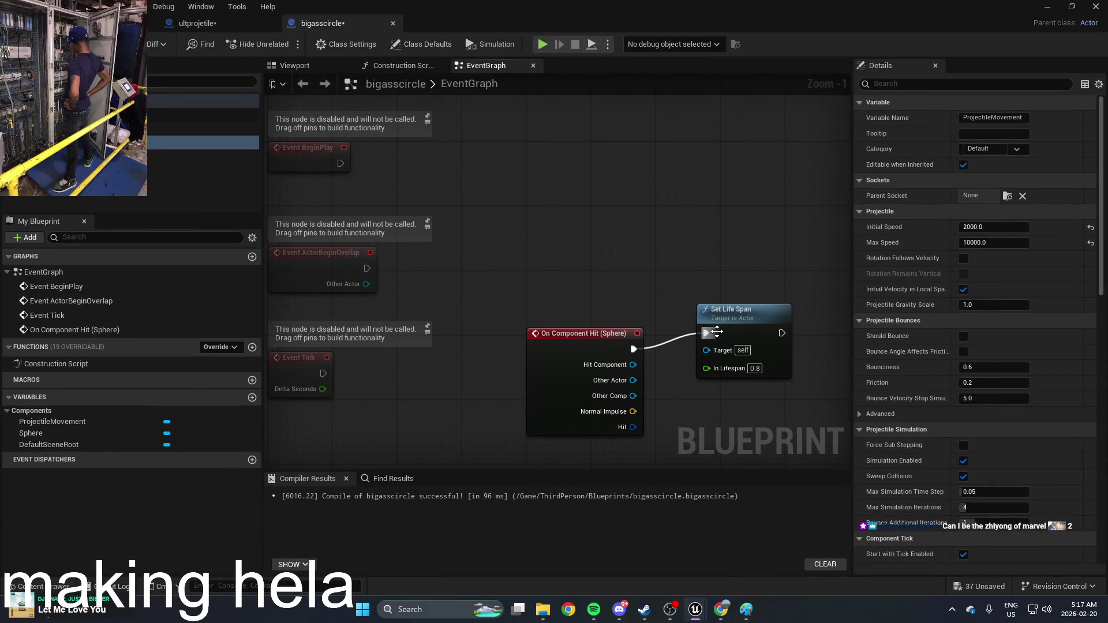
{"action": "left_click_drag", "start_coordinate": [717, 331], "coordinate": [741, 348]}
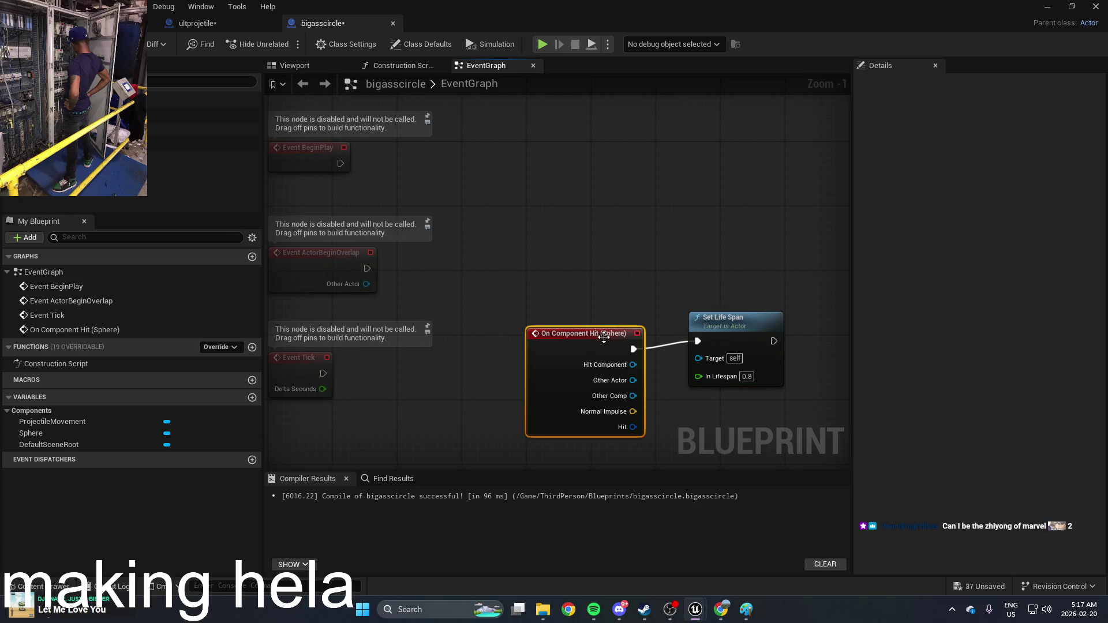
{"action": "mouse_move", "coordinate": [729, 294]}
{"action": "left_mouse_down"}
{"action": "mouse_move", "coordinate": [626, 303]}
{"action": "mouse_move", "coordinate": [674, 318]}
{"action": "left_mouse_up"}
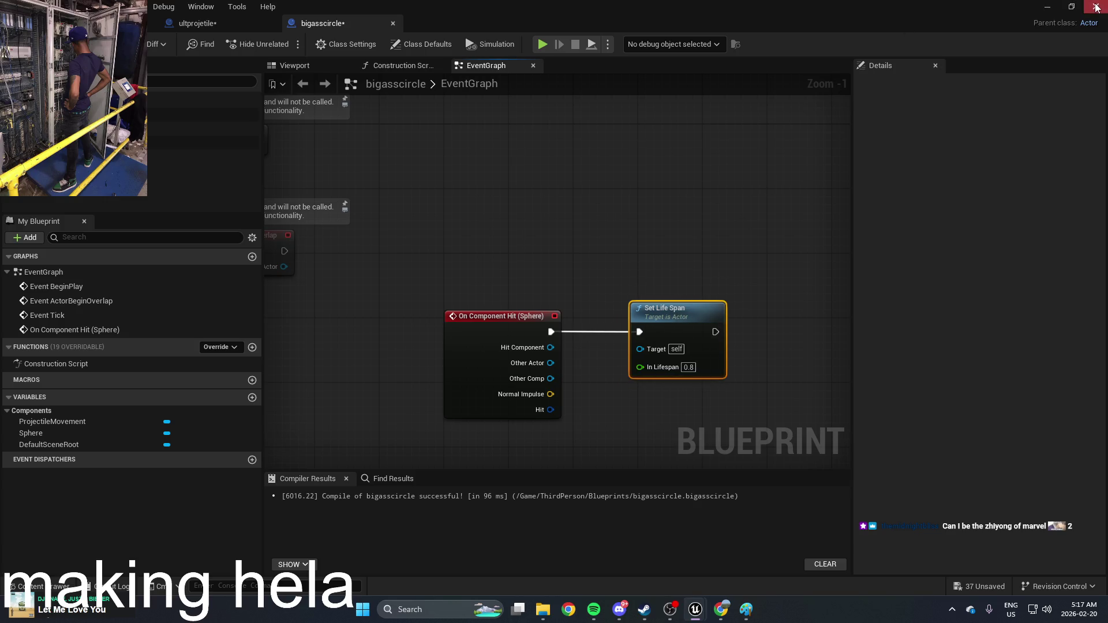
{"action": "left_click", "coordinate": [1096, 7]}
{"action": "key", "text": "ctrl+space"}
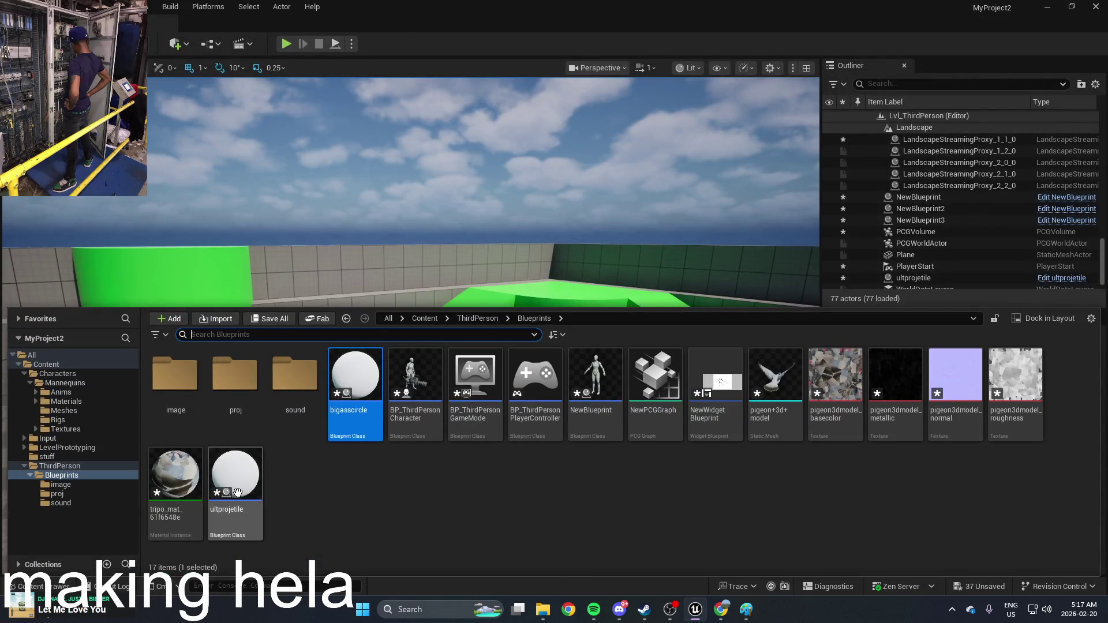
Duplicate ultprojetile and delete the bigasscircle asset
{"action": "left_click", "coordinate": [238, 492]}
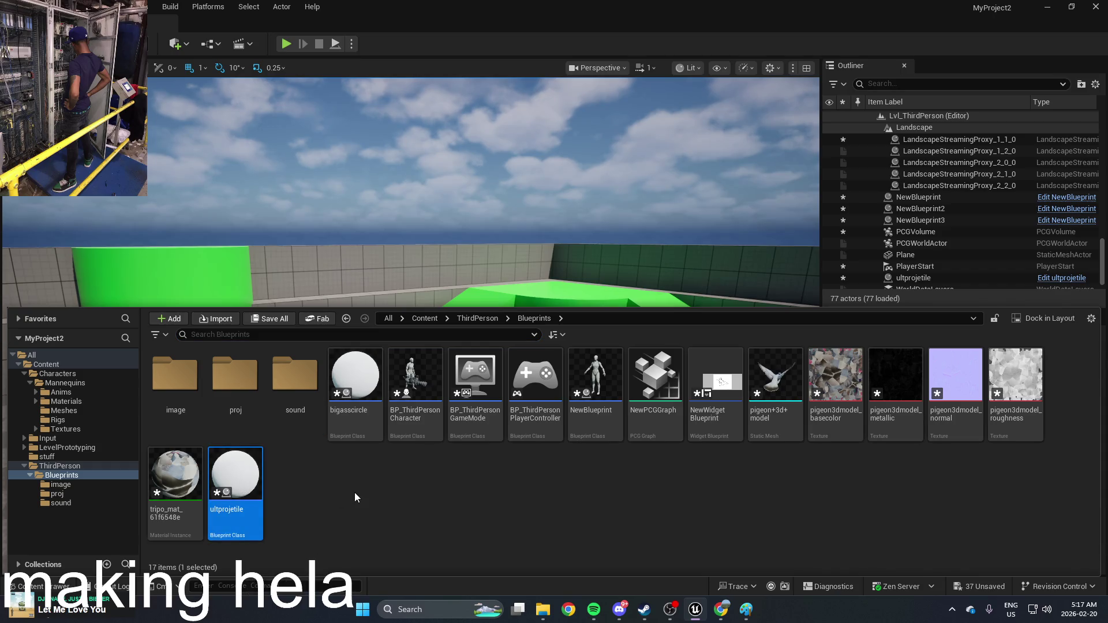
{"action": "key", "text": "ctrl+d"}
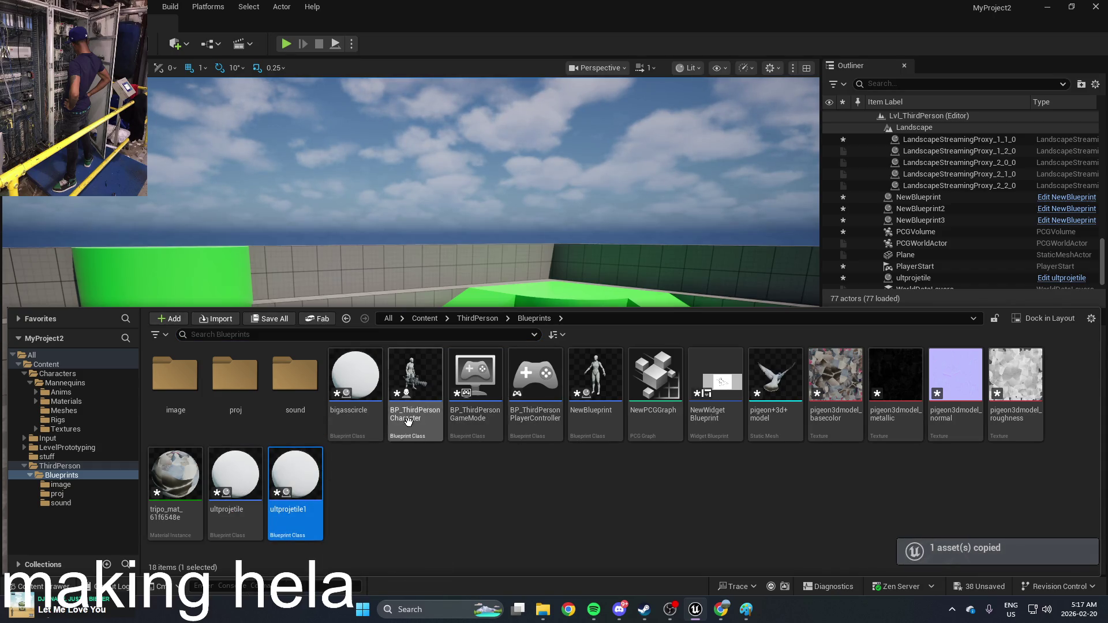
{"action": "left_click", "coordinate": [360, 393]}
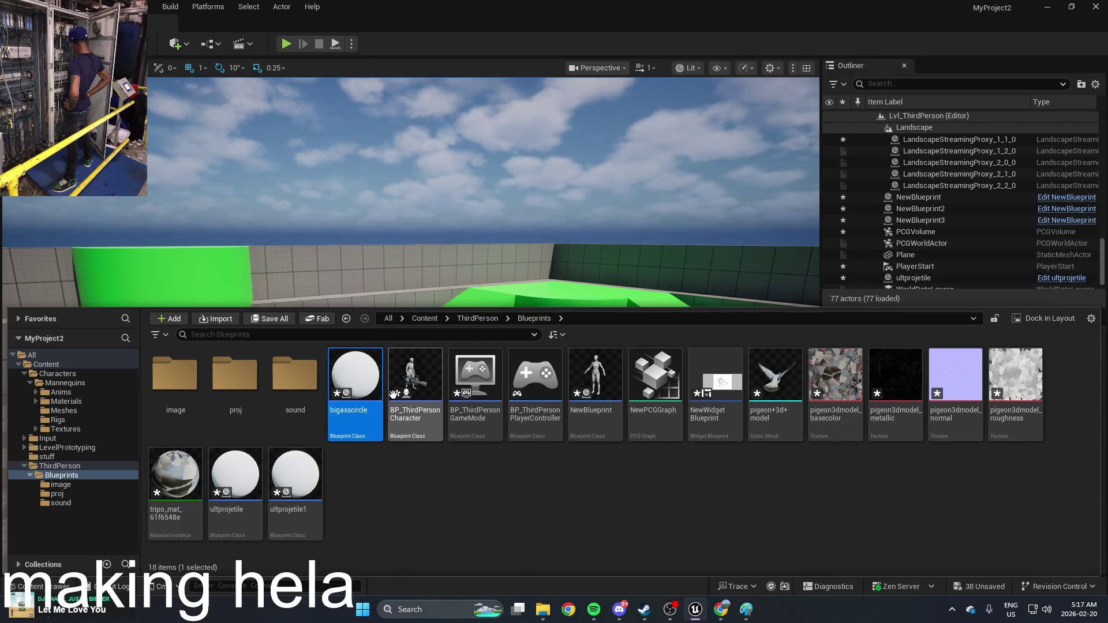
{"action": "key", "text": "Delete"}
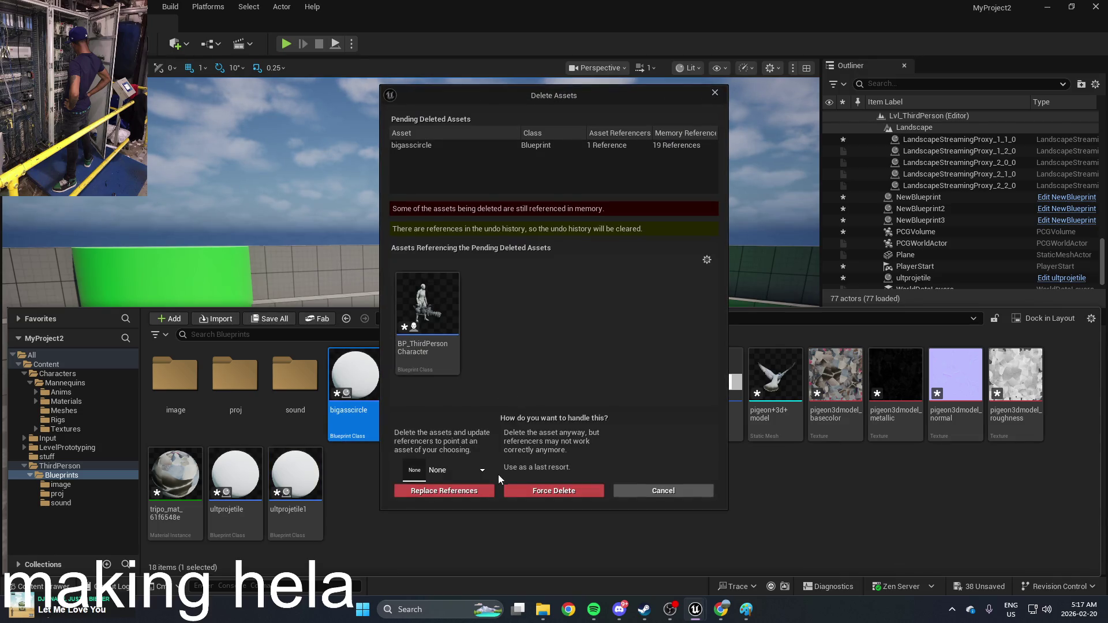
Replace bigasscircle's references with ultprojetile1 and dismiss the consolidation error
{"action": "left_click", "coordinate": [472, 475]}
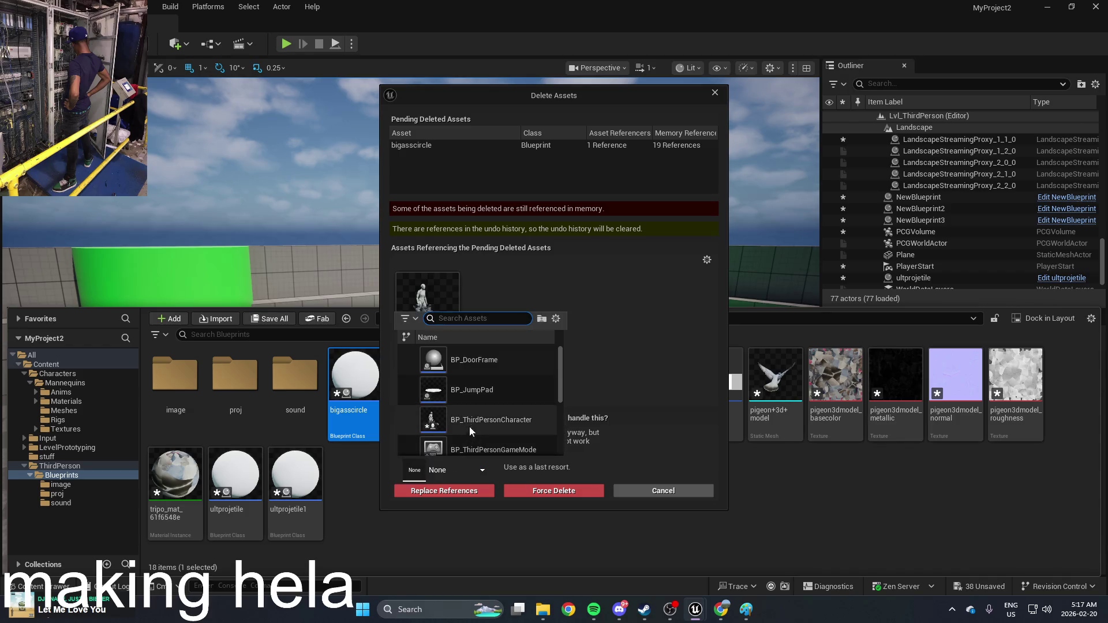
{"action": "type", "text": "ult"}
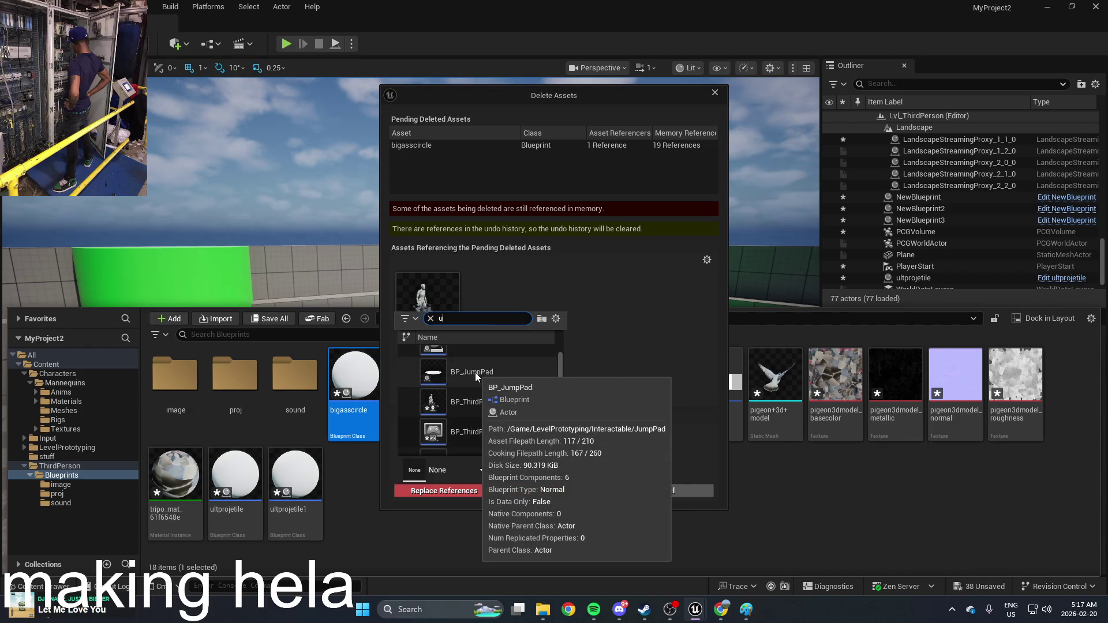
{"action": "left_click", "coordinate": [493, 386]}
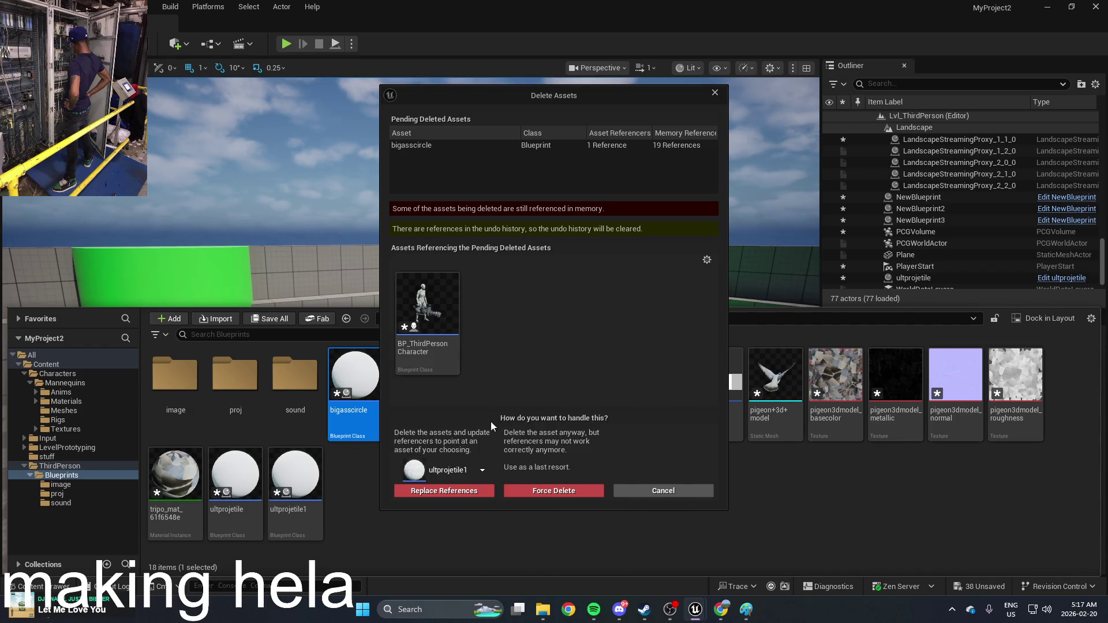
{"action": "left_click", "coordinate": [477, 494]}
{"action": "left_click", "coordinate": [631, 331]}
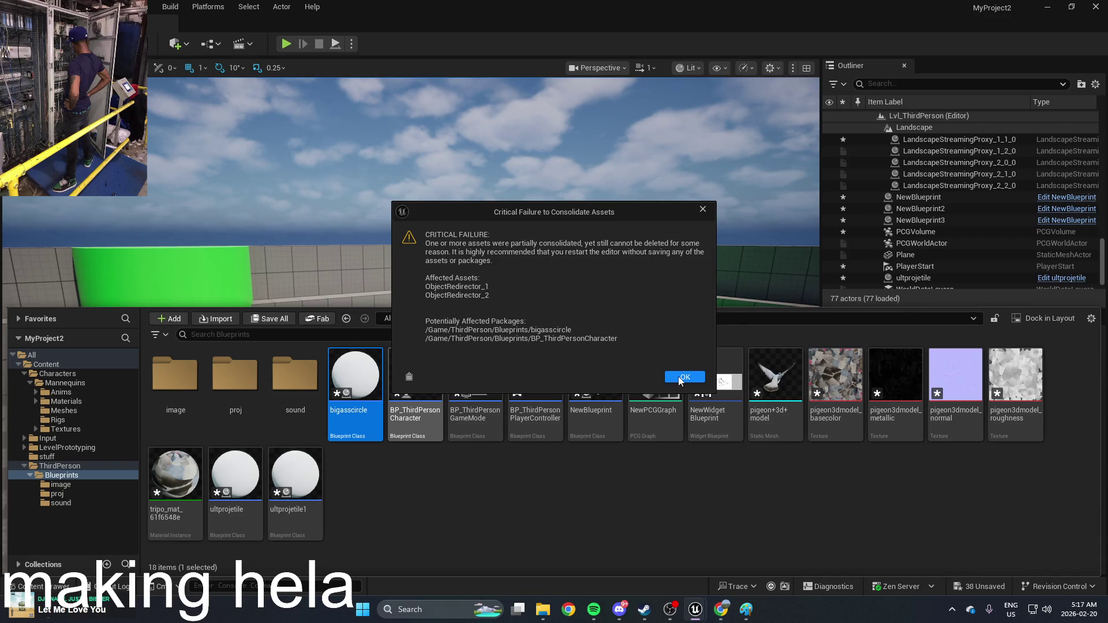
{"action": "left_click", "coordinate": [683, 378]}
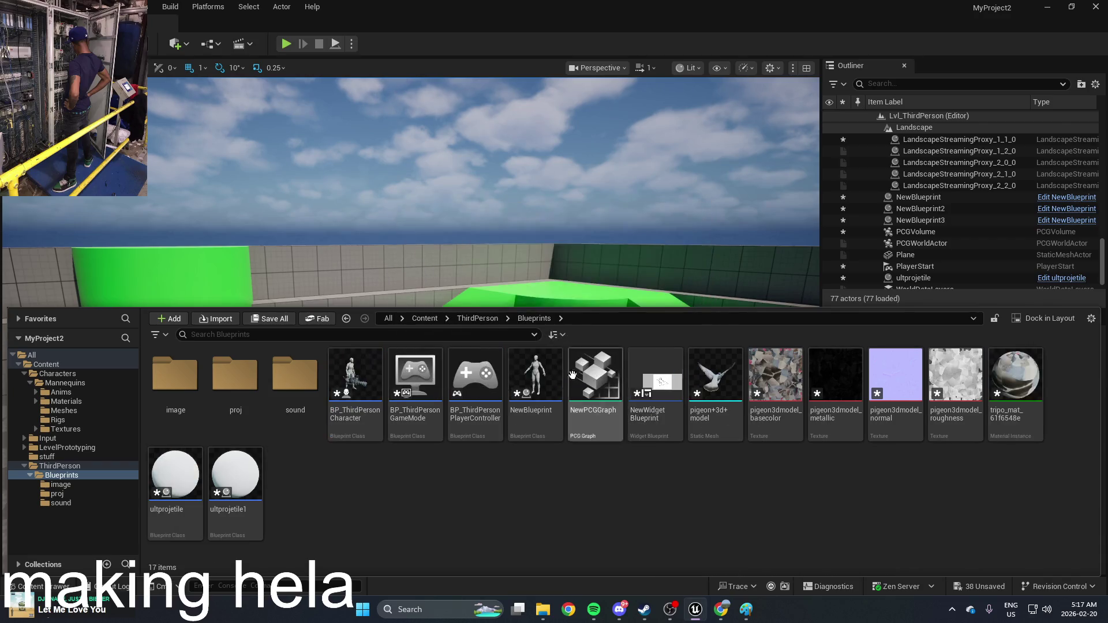
{"action": "double_click", "coordinate": [355, 400]}
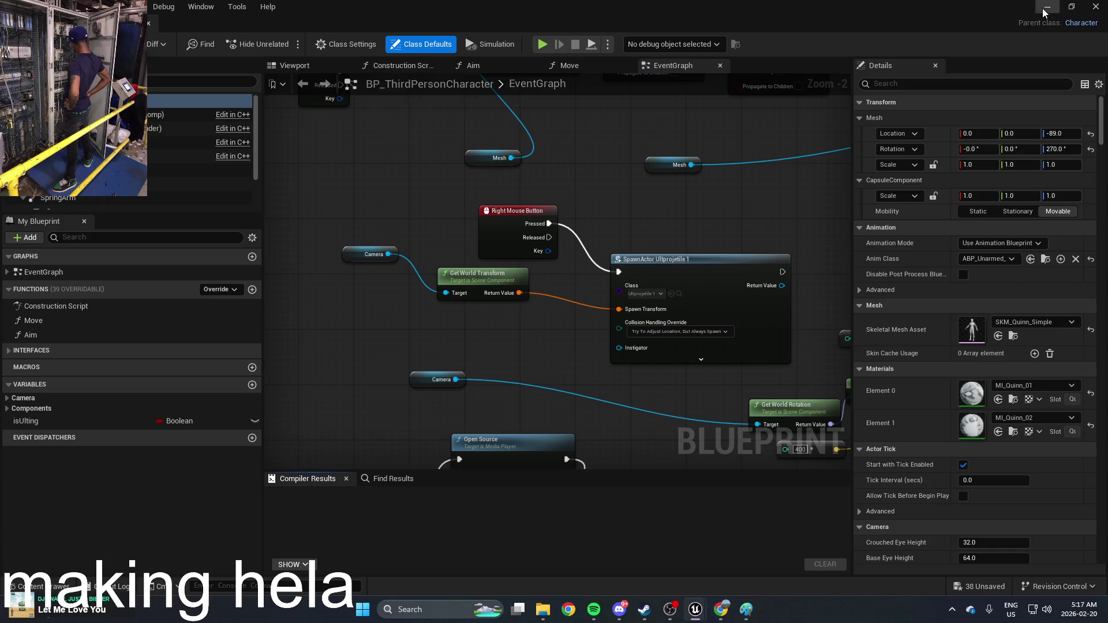
Playtest by walking forward and firing five spheres toward the green pillar and mannequins
{"action": "left_click", "coordinate": [1046, 7]}
{"action": "left_click", "coordinate": [289, 45]}
{"action": "key", "text": "w"}
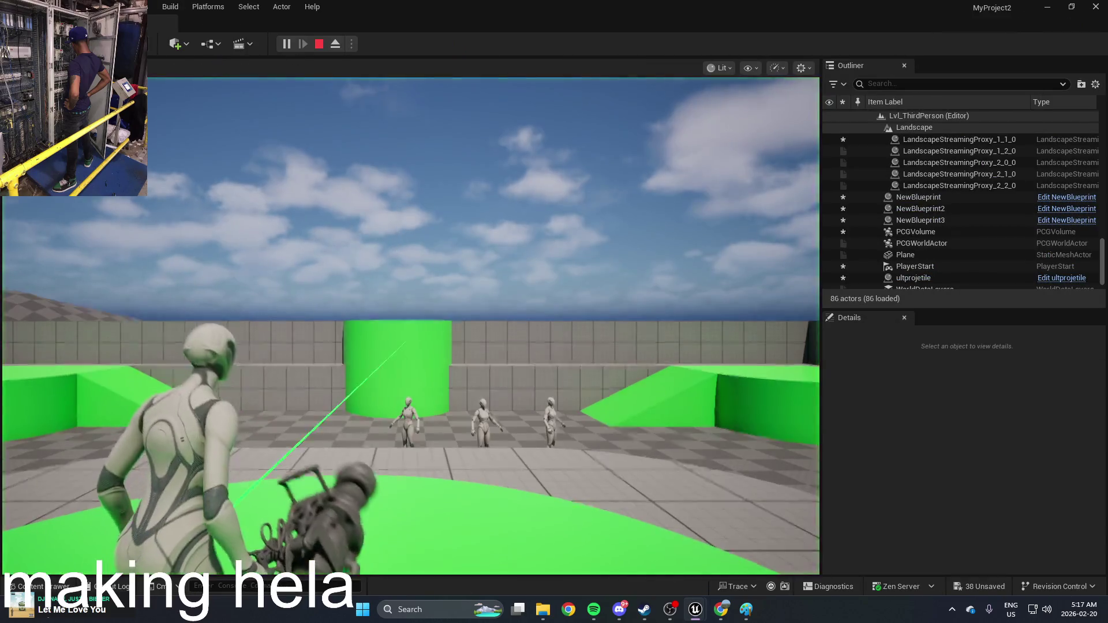
{"action": "left_click", "coordinate": [396, 208]}
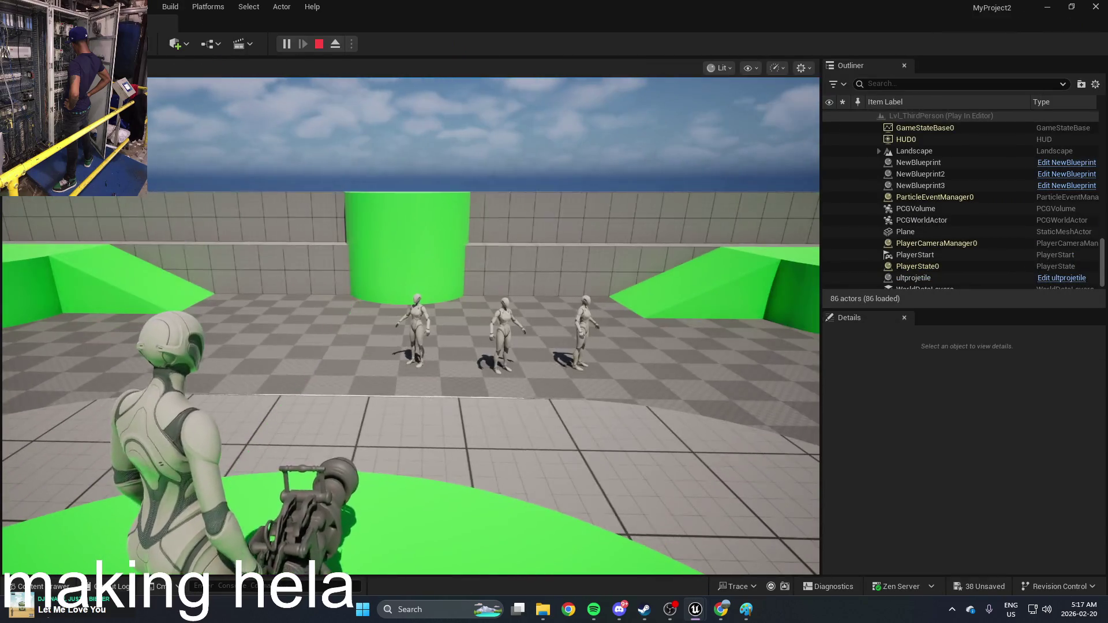
{"action": "left_click", "coordinate": [411, 326]}
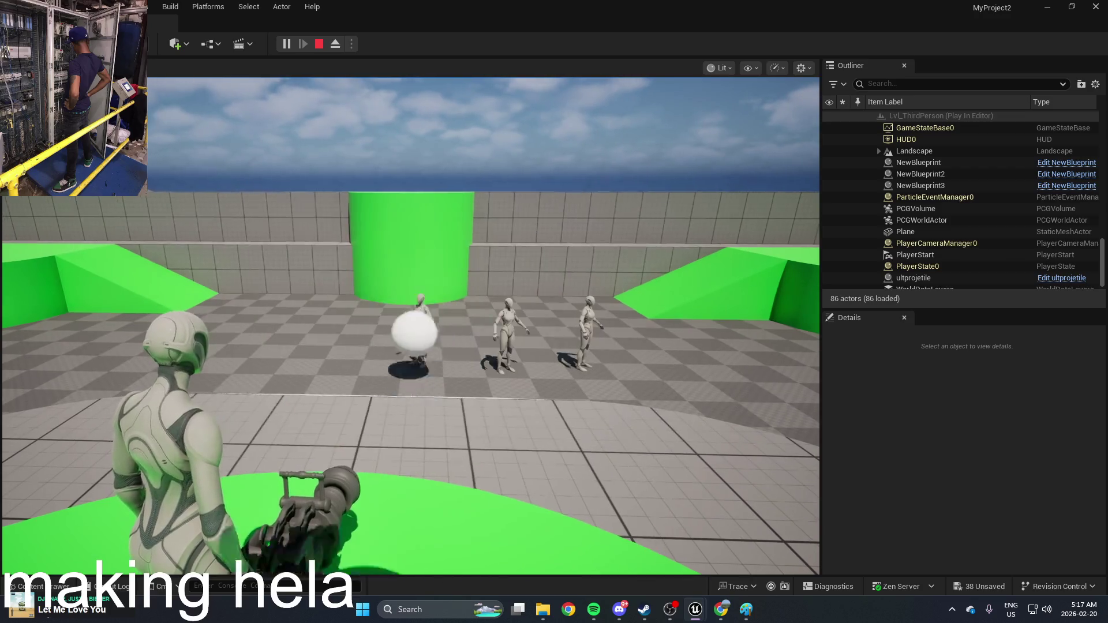
{"action": "left_click", "coordinate": [411, 327]}
{"action": "left_click", "coordinate": [411, 326]}
{"action": "left_click", "coordinate": [411, 326]}
{"action": "key", "text": "w"}
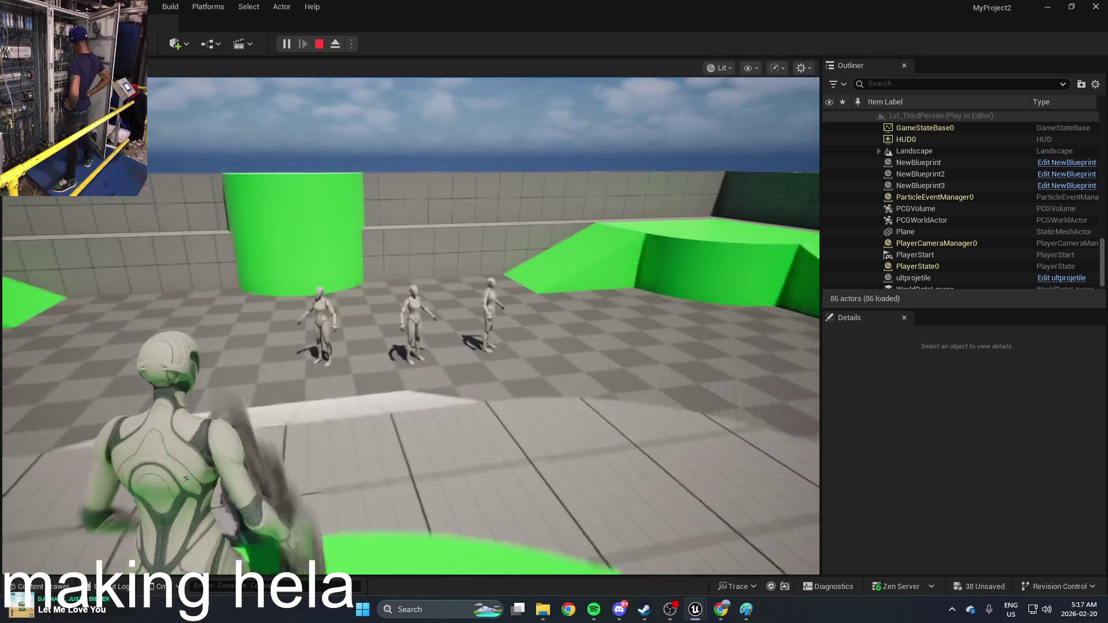
{"action": "key", "text": "Escape"}
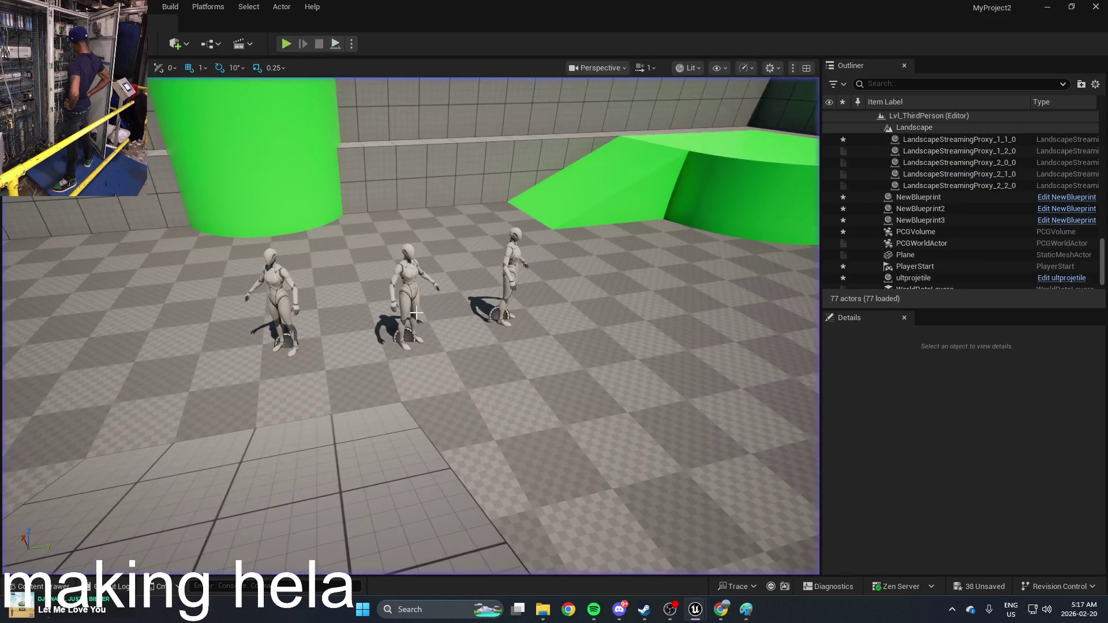
{"action": "key", "text": "ctrl+space"}
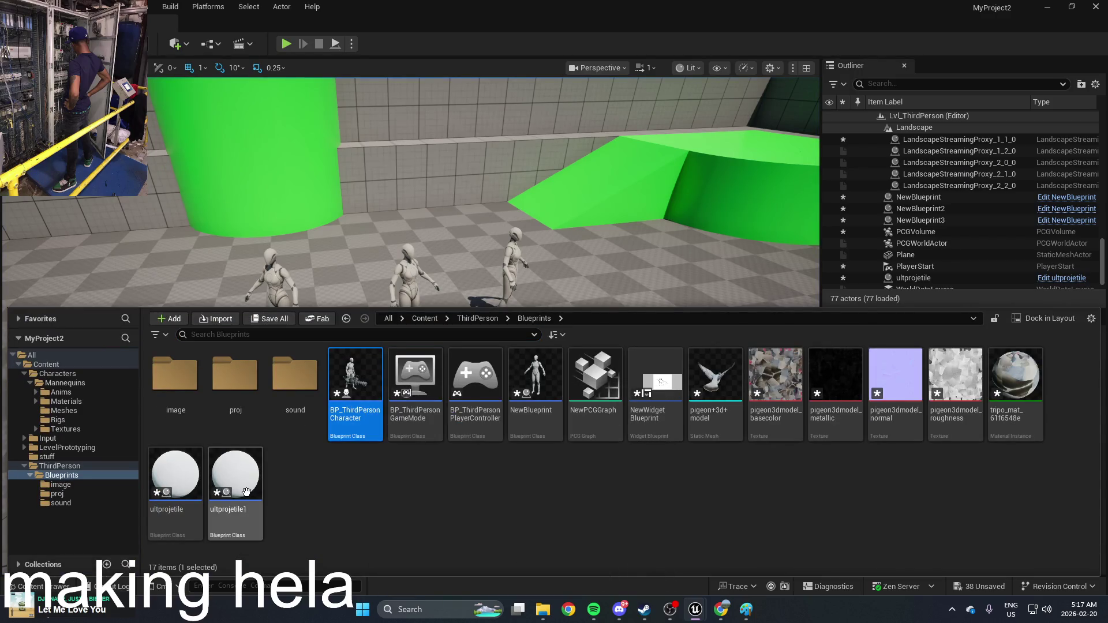
Check ultprojetile1's ProjectileMovement speeds (Initial 1000, Max 10000), then return to the level
{"action": "double_click", "coordinate": [246, 492]}
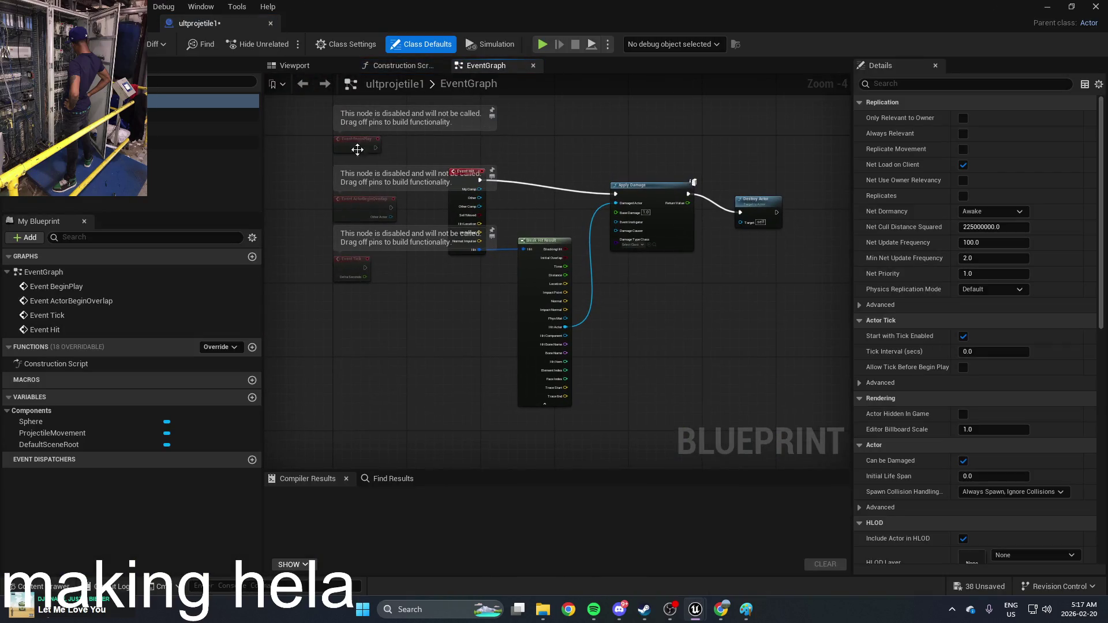
{"action": "left_click", "coordinate": [248, 143]}
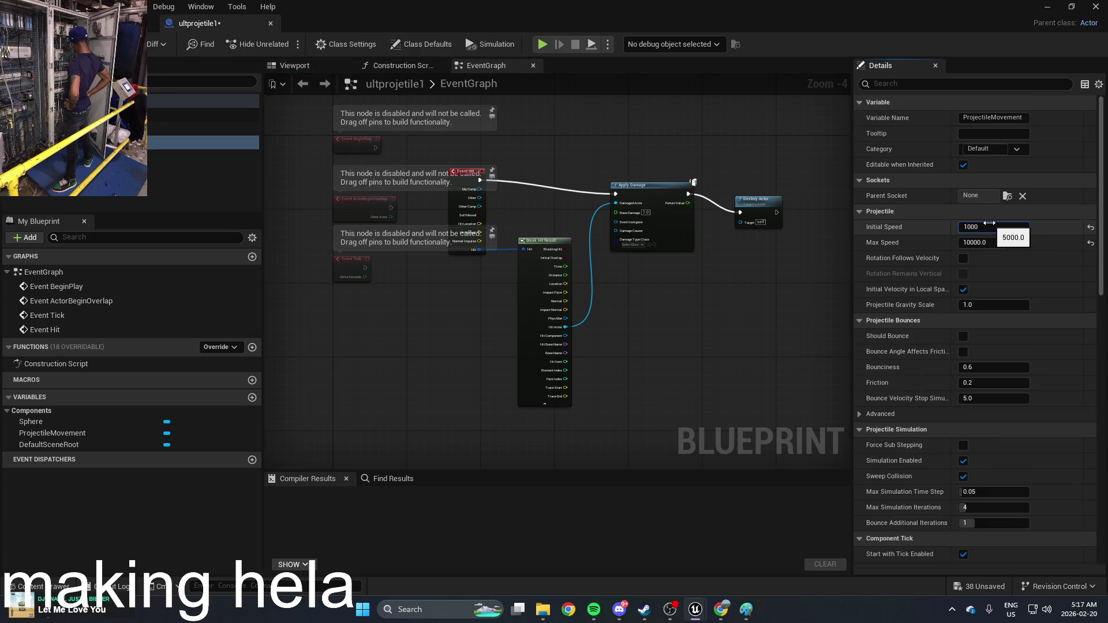
{"action": "left_click", "coordinate": [1046, 7]}
{"action": "mouse_move", "coordinate": [681, 229]}
{"action": "left_mouse_down"}
{"action": "mouse_move", "coordinate": [572, 199]}
{"action": "mouse_move", "coordinate": [572, 288]}
{"action": "mouse_move", "coordinate": [572, 266]}
{"action": "mouse_move", "coordinate": [513, 321]}
{"action": "left_mouse_up"}
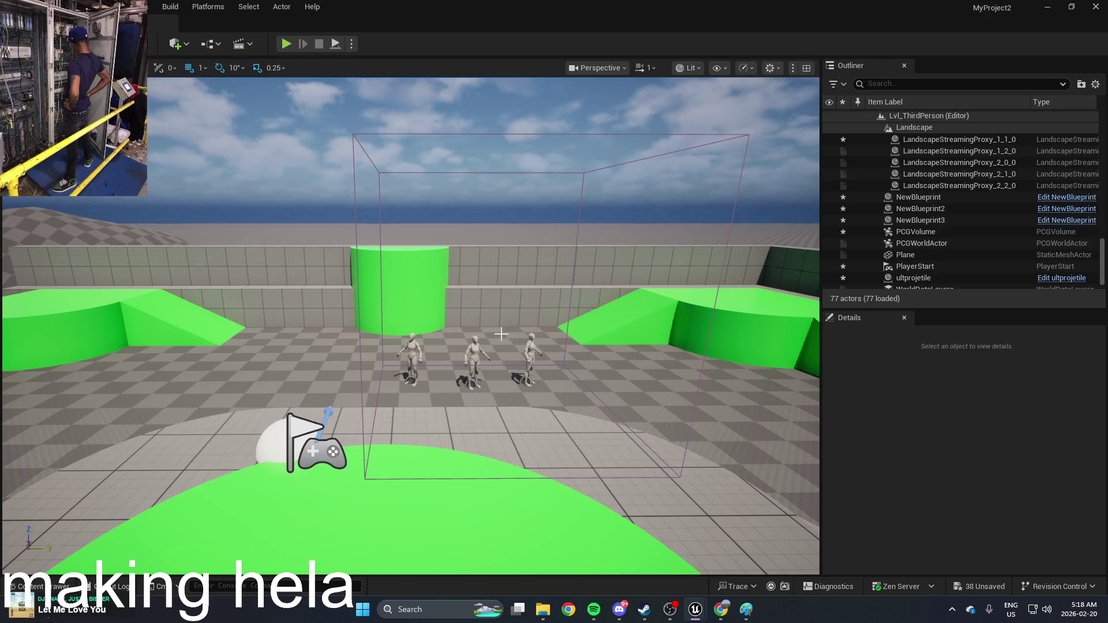
Playtest by firing three spheres with Q at the mannequins, then reopen ultprojetile1
{"action": "scroll", "coordinate": [407, 419], "scroll_direction": "up", "scroll_amount": 2}
{"action": "key", "text": "ctrl+space"}
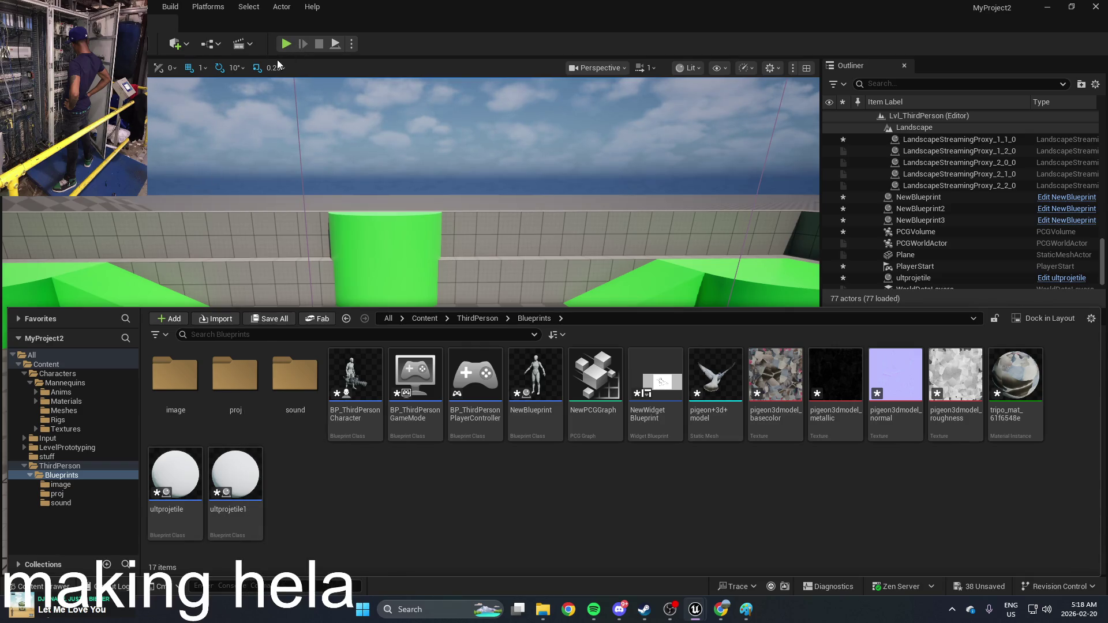
{"action": "left_click", "coordinate": [285, 44]}
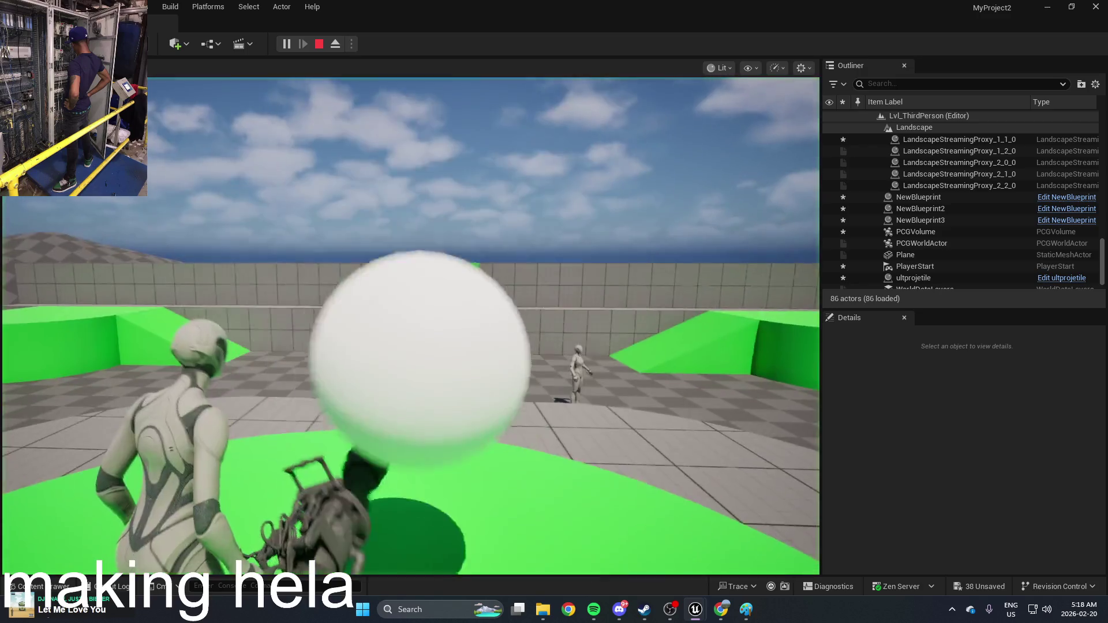
{"action": "key", "text": "q"}
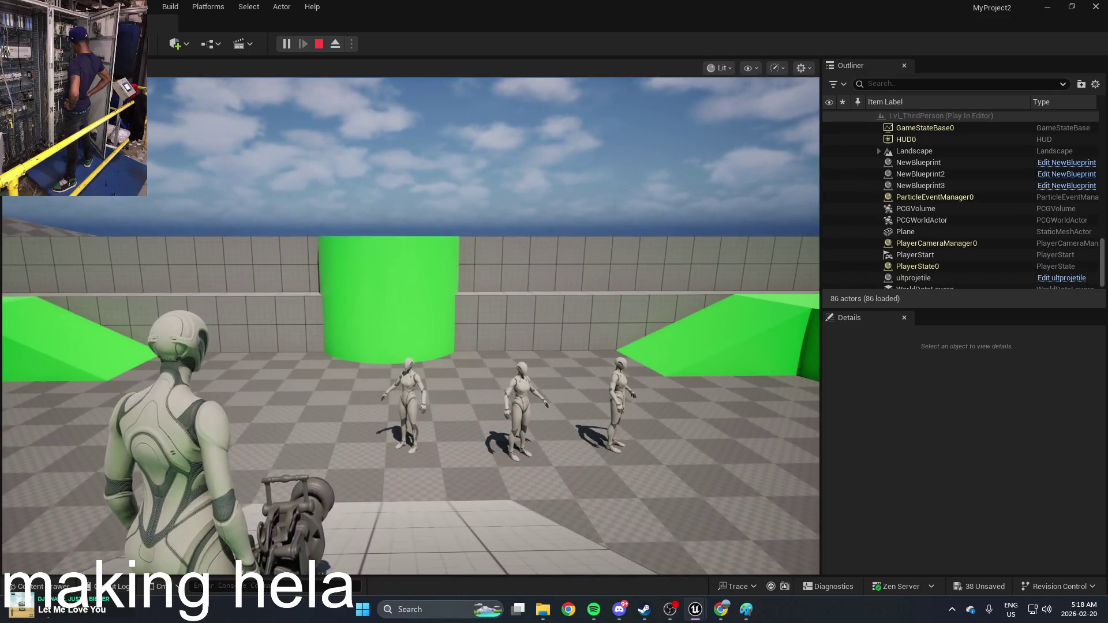
{"action": "key", "text": "q"}
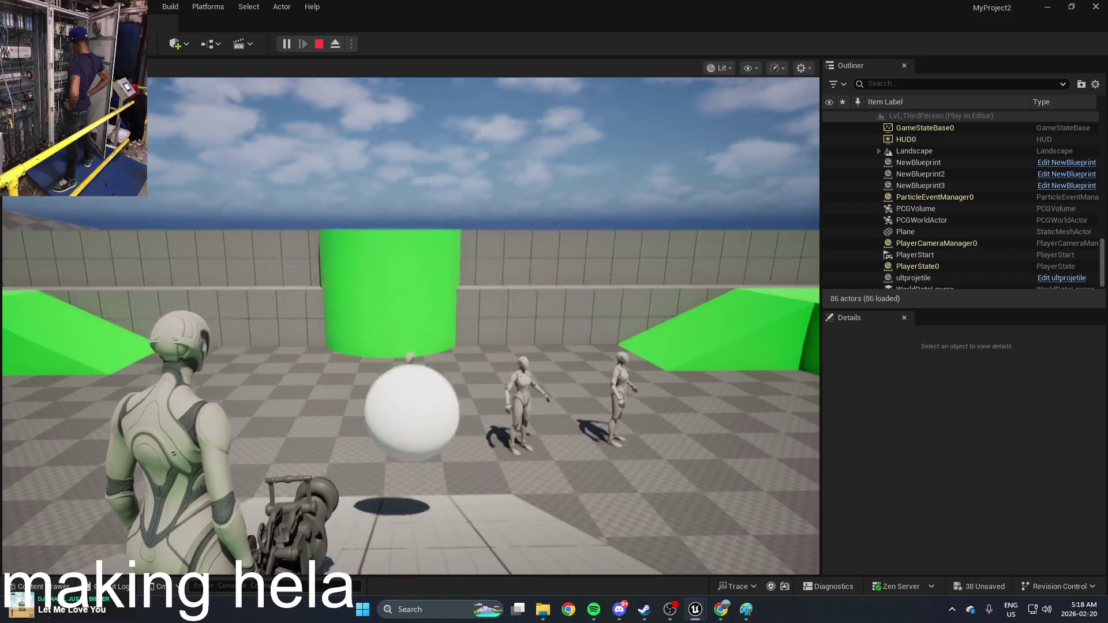
{"action": "key", "text": "q"}
{"action": "key", "text": "Escape"}
{"action": "key", "text": "ctrl+space"}
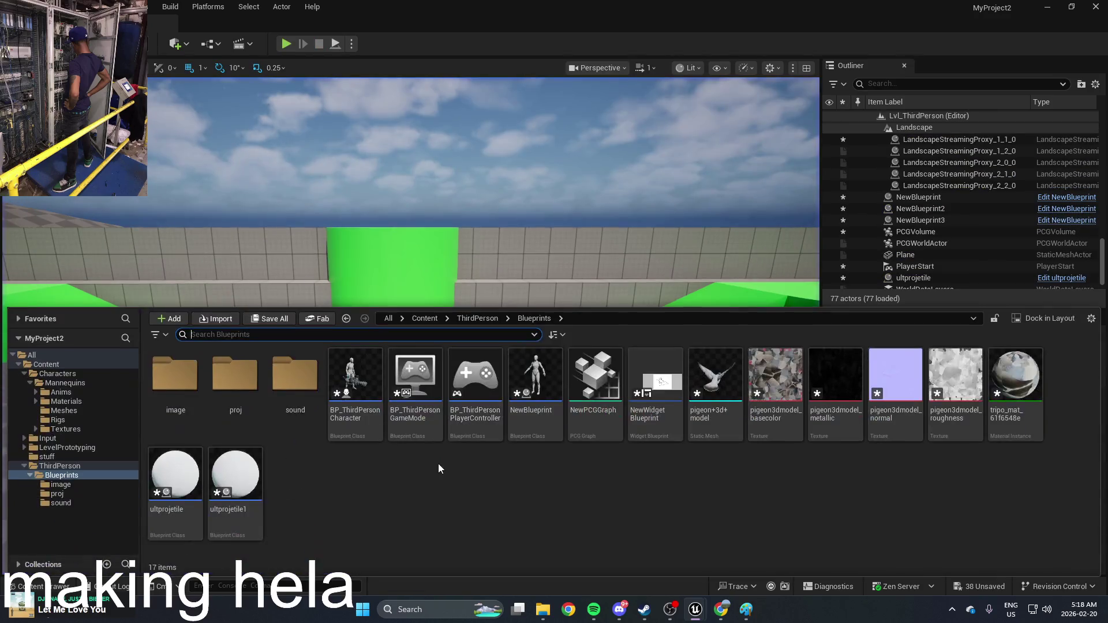
{"action": "double_click", "coordinate": [234, 486]}
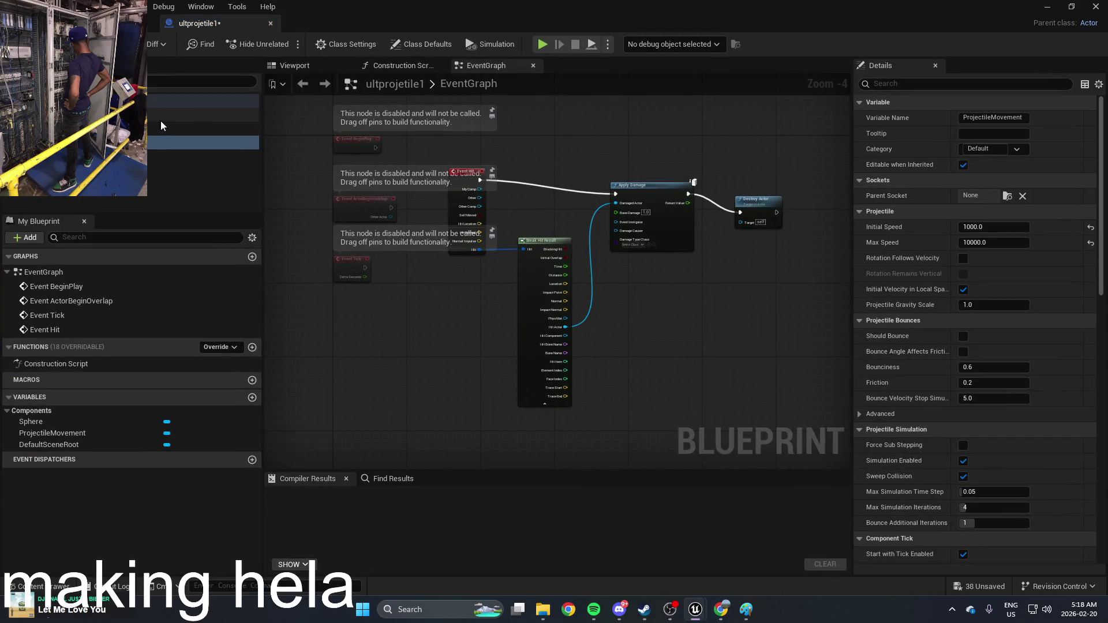
Set the Sphere's collision preset to PhysicsActor and enable Simulation Generates Hit Events
{"action": "left_click", "coordinate": [162, 126]}
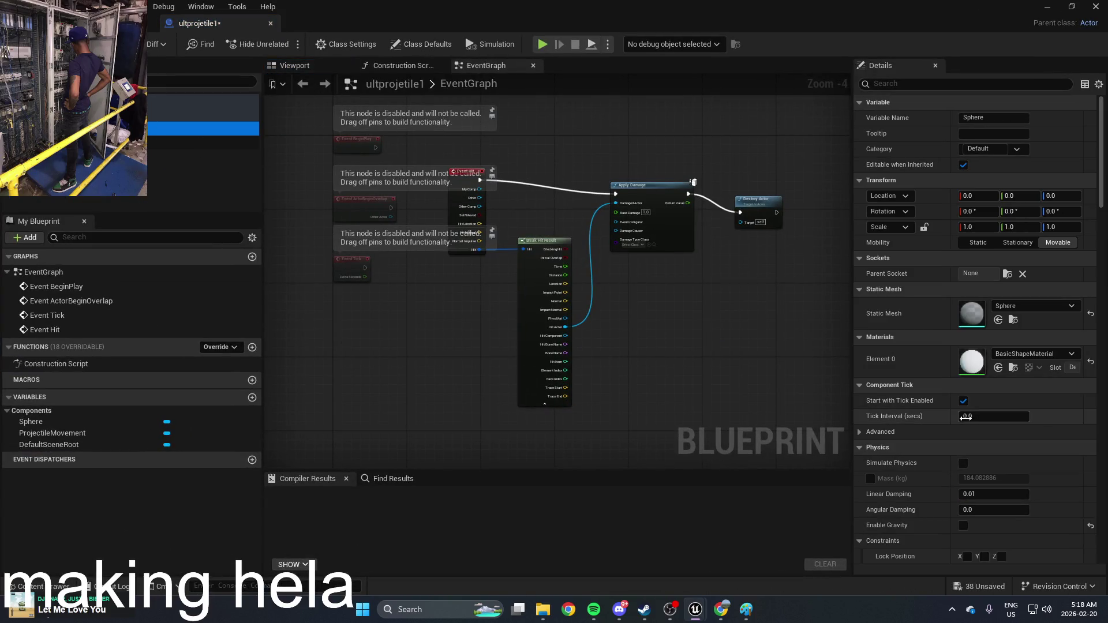
{"action": "scroll", "coordinate": [960, 430], "scroll_direction": "down", "scroll_amount": 10}
{"action": "scroll", "coordinate": [958, 429], "scroll_direction": "down", "scroll_amount": 2}
{"action": "left_click", "coordinate": [957, 85]}
{"action": "type", "text": "c"}
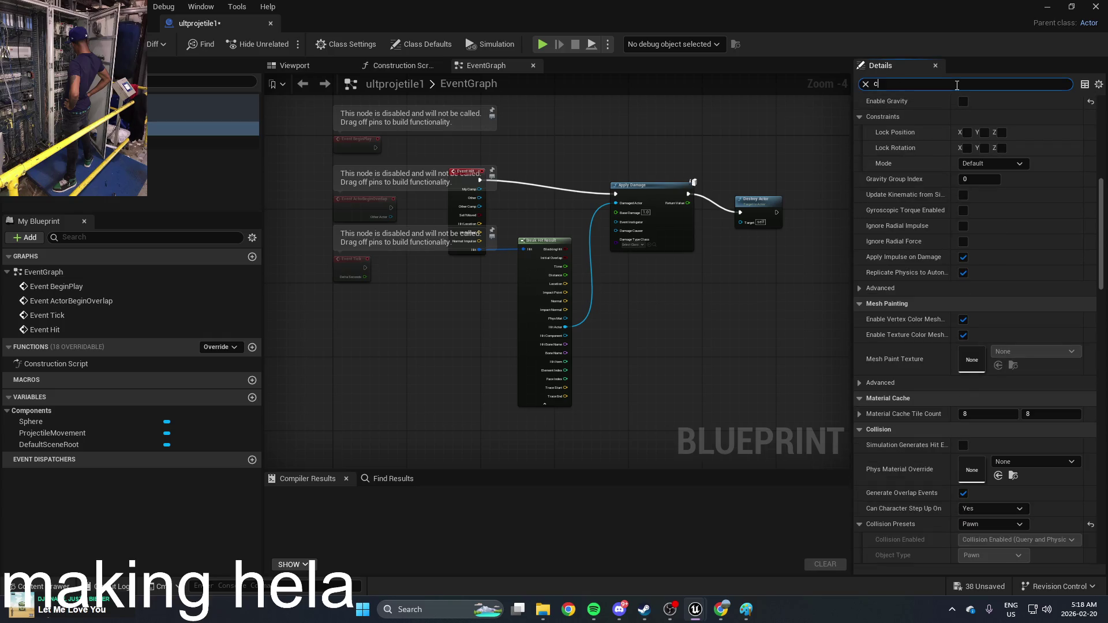
{"action": "type", "text": "oll"}
{"action": "scroll", "coordinate": [1010, 169], "scroll_direction": "up", "scroll_amount": 2}
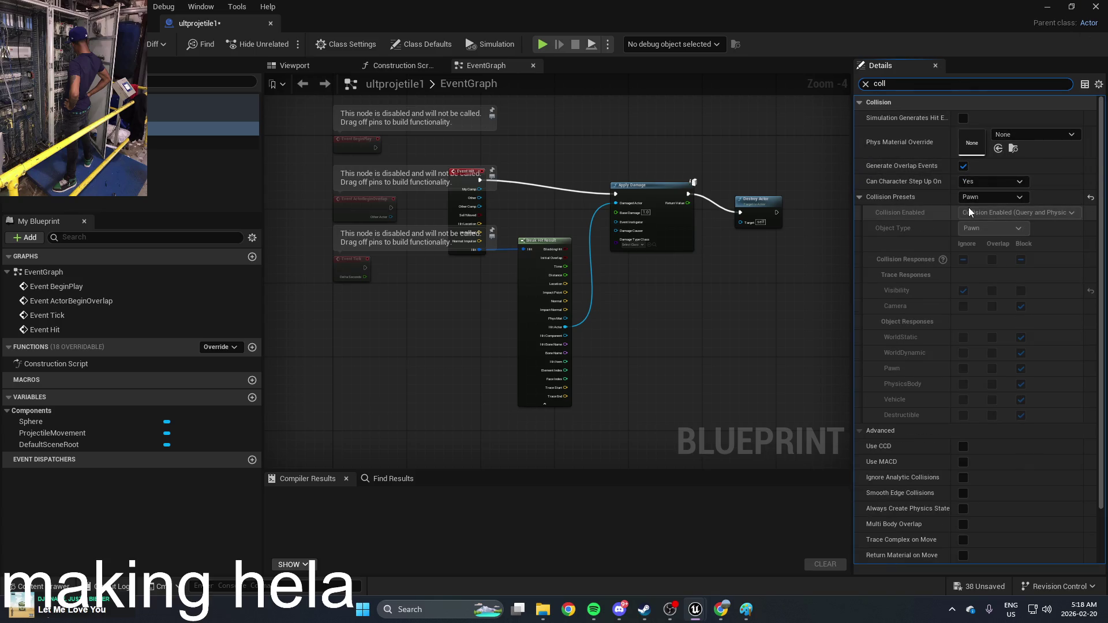
{"action": "left_click", "coordinate": [990, 199]}
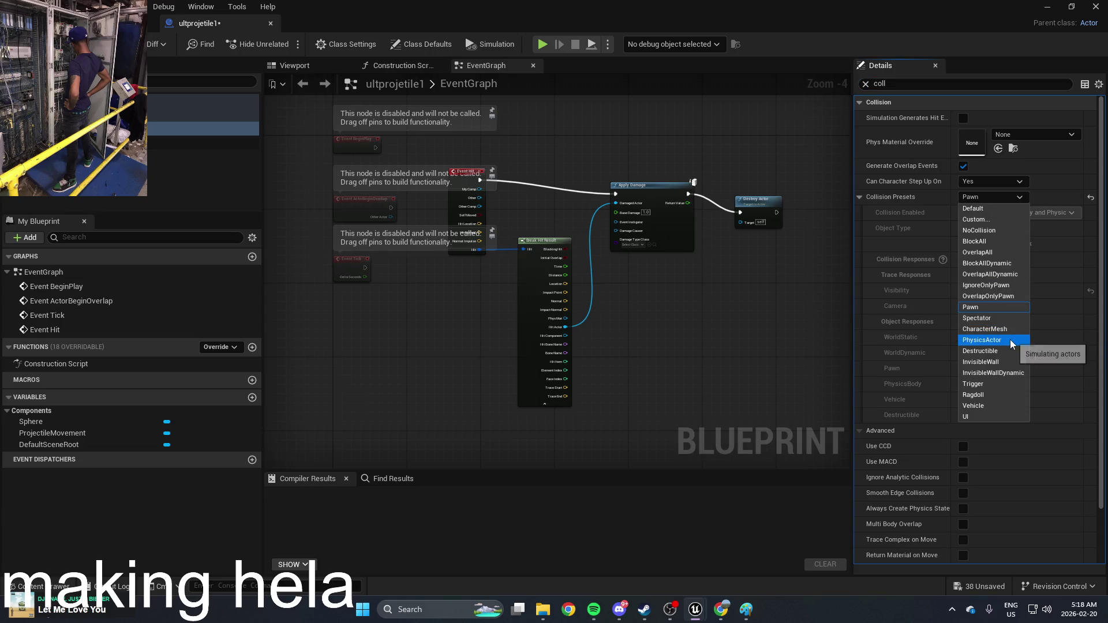
{"action": "left_click", "coordinate": [1011, 340]}
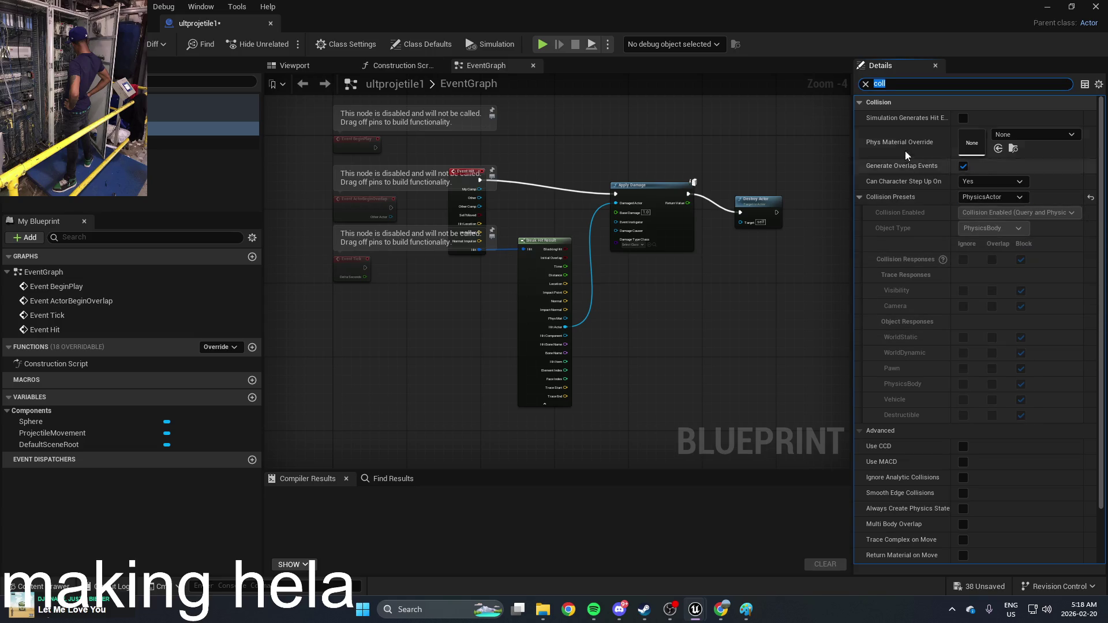
{"action": "left_click", "coordinate": [960, 116]}
Compile ultprojetile1 and start a playtest
{"action": "key", "text": "F7"}
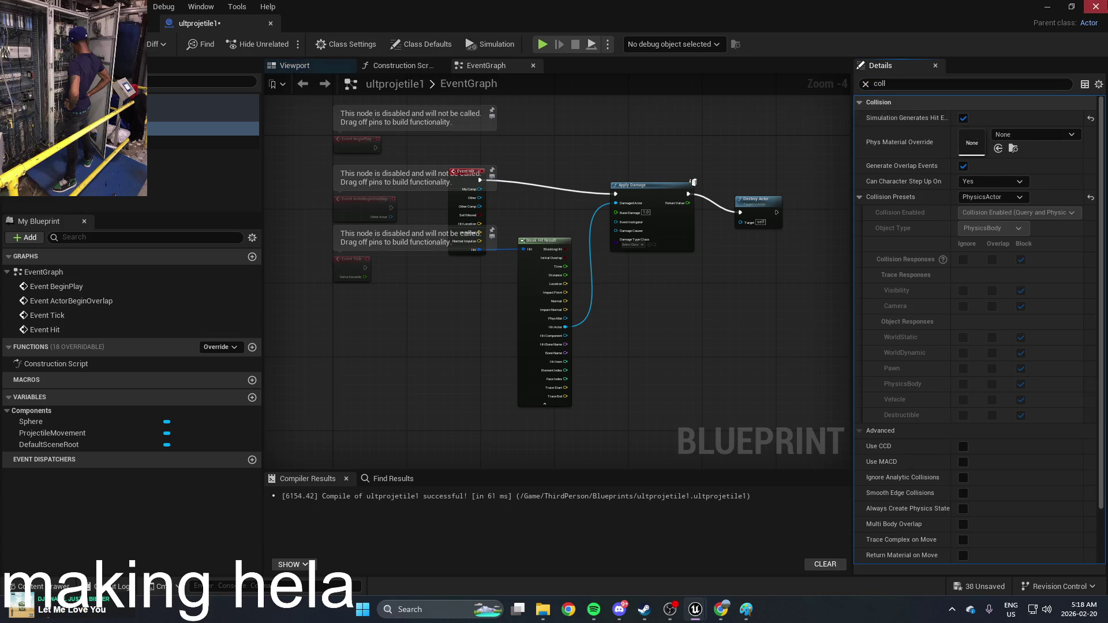
{"action": "left_click", "coordinate": [1047, 7]}
{"action": "left_click", "coordinate": [289, 44]}
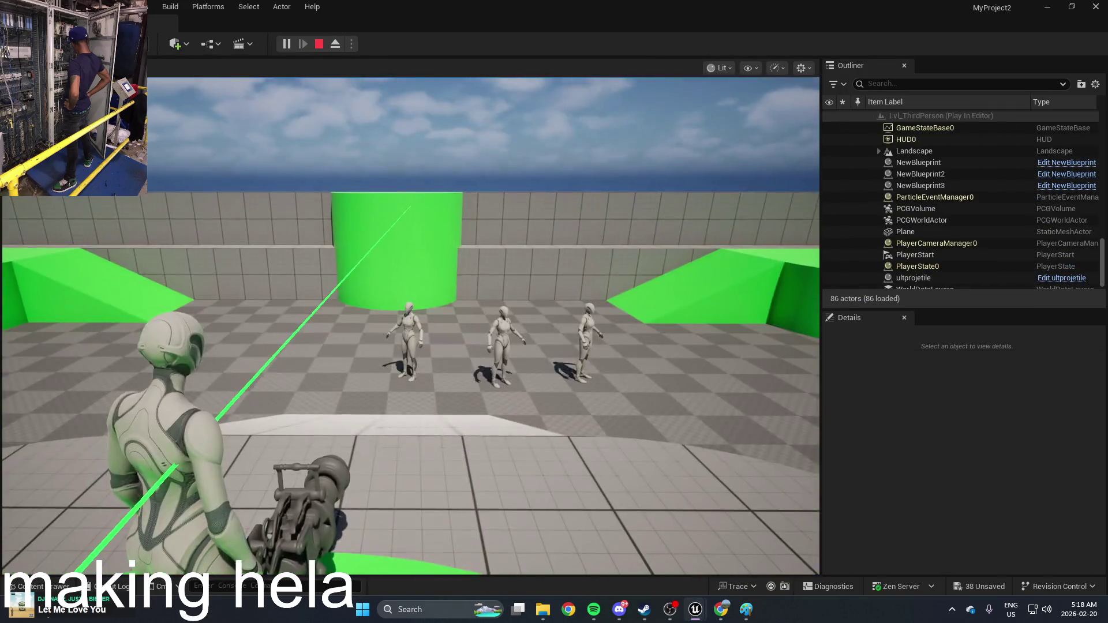
Fire two spheres at the mannequins, stop, and reopen ultprojetile1
{"action": "left_click", "coordinate": [411, 327]}
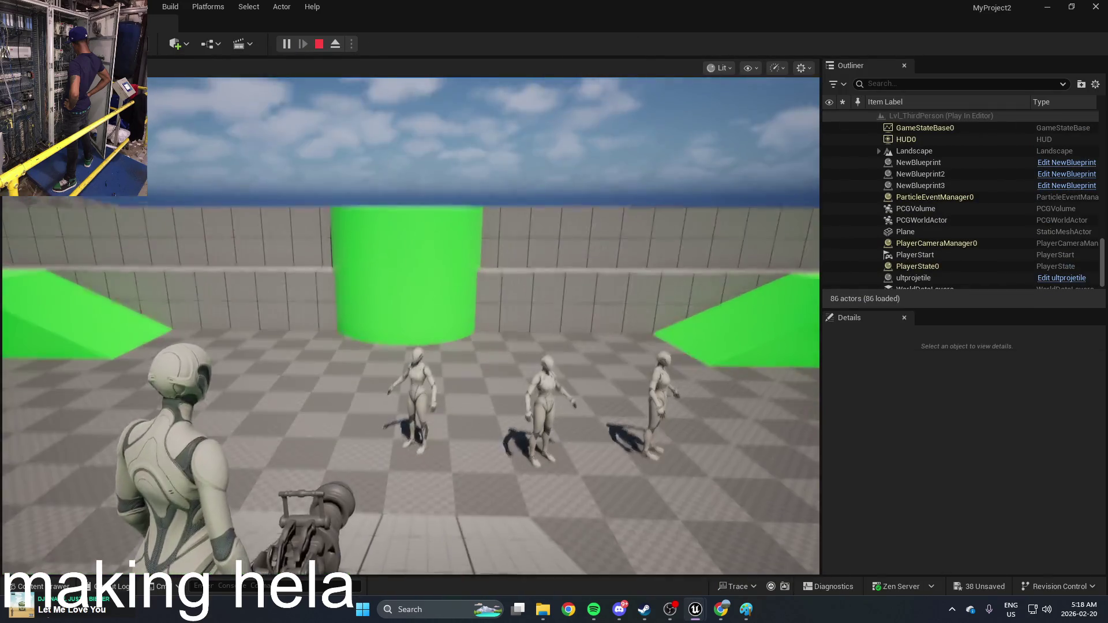
{"action": "left_click", "coordinate": [411, 326]}
{"action": "key", "text": "Escape"}
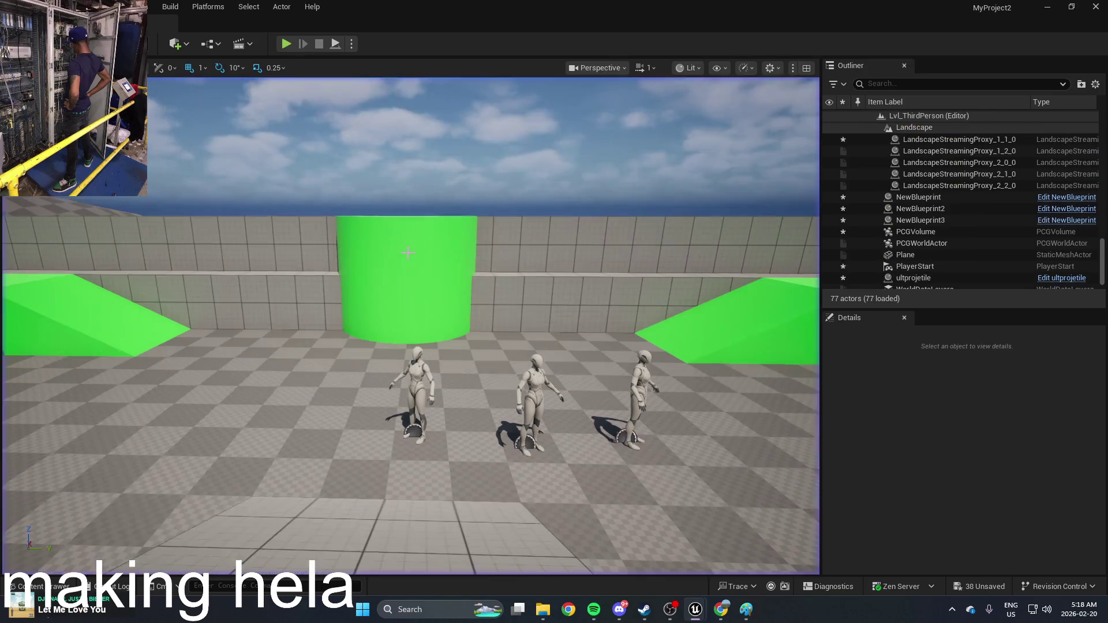
{"action": "key", "text": "ctrl+space"}
{"action": "double_click", "coordinate": [235, 474]}
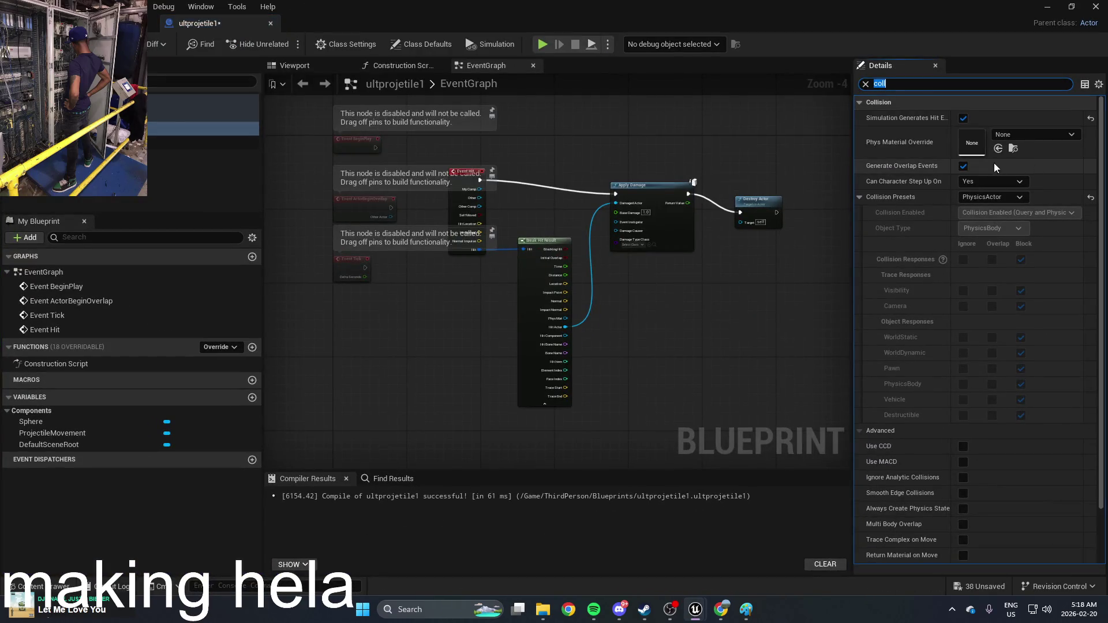
Switch the Sphere's collision preset to CharacterMesh and save the Blueprint
{"action": "left_click", "coordinate": [996, 198]}
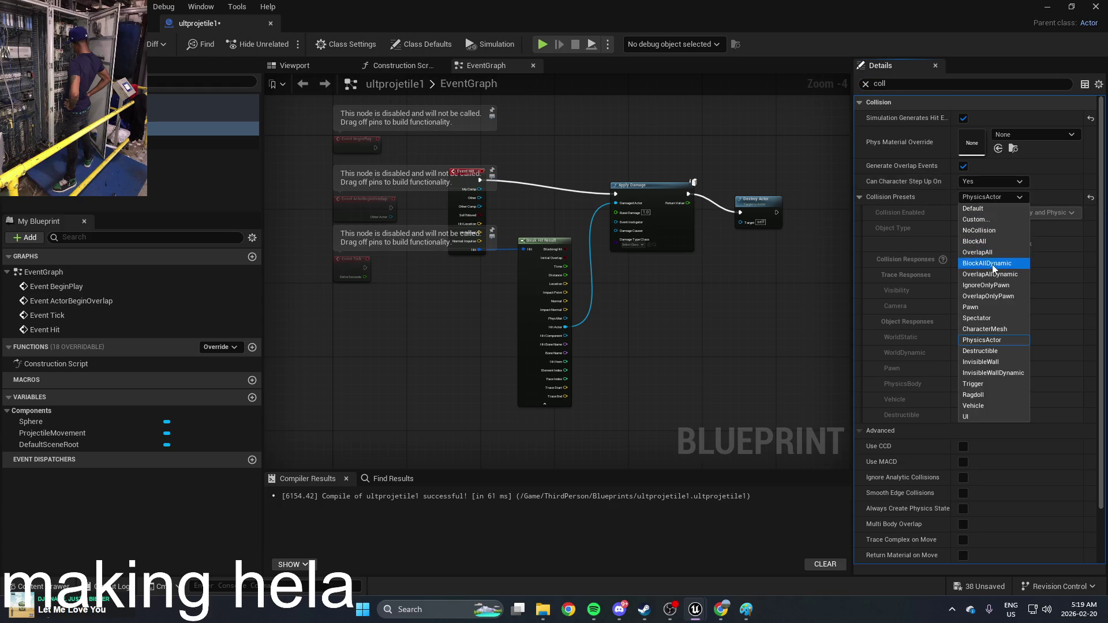
{"action": "left_click", "coordinate": [1004, 330]}
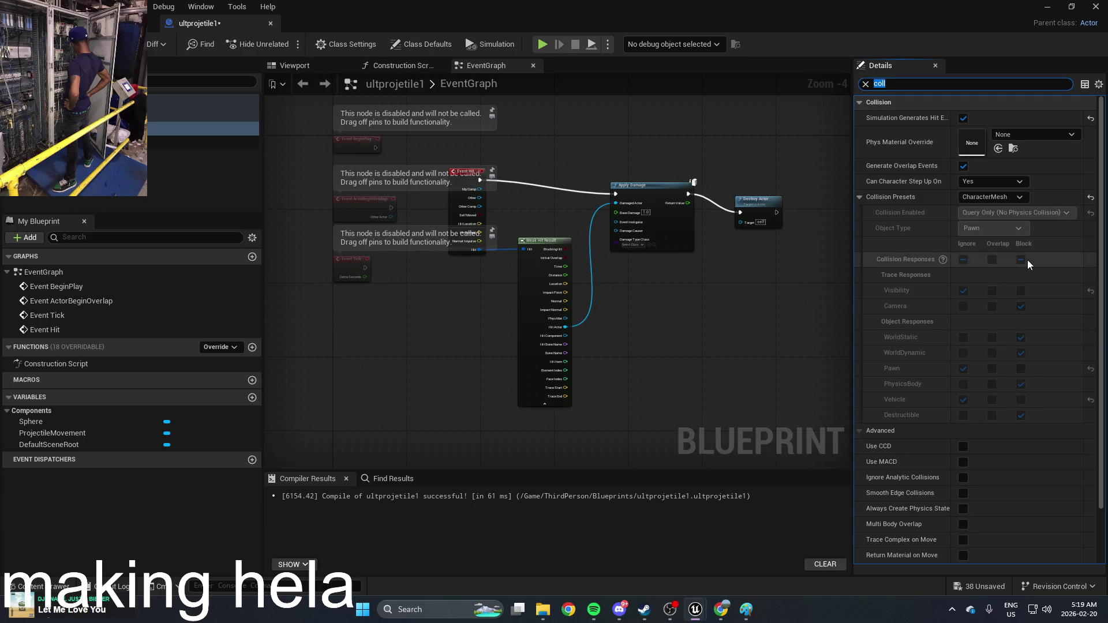
{"action": "key", "text": "ctrl+s"}
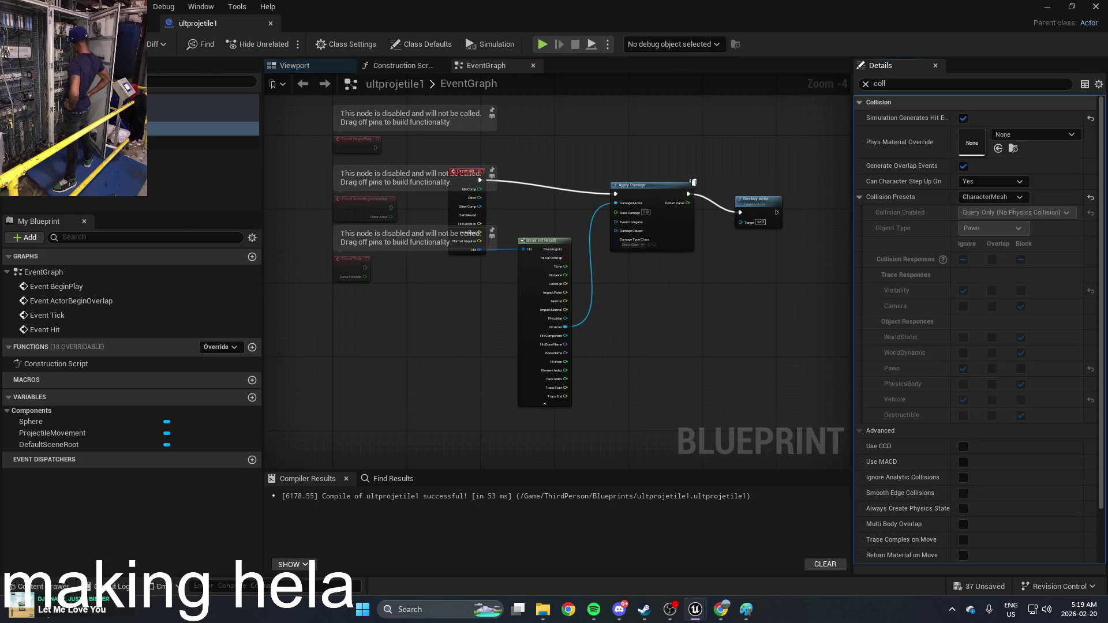
{"action": "left_click", "coordinate": [1047, 7]}
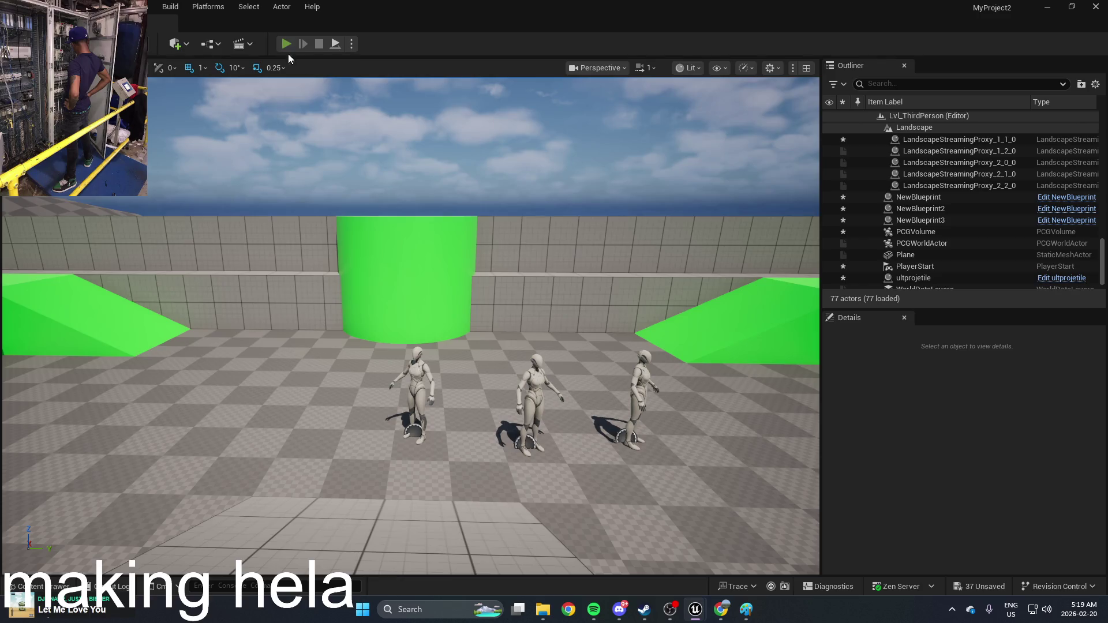
After a brief playtest, turn on Simulate Physics for ultprojetile1's sphere
{"action": "left_click", "coordinate": [286, 44]}
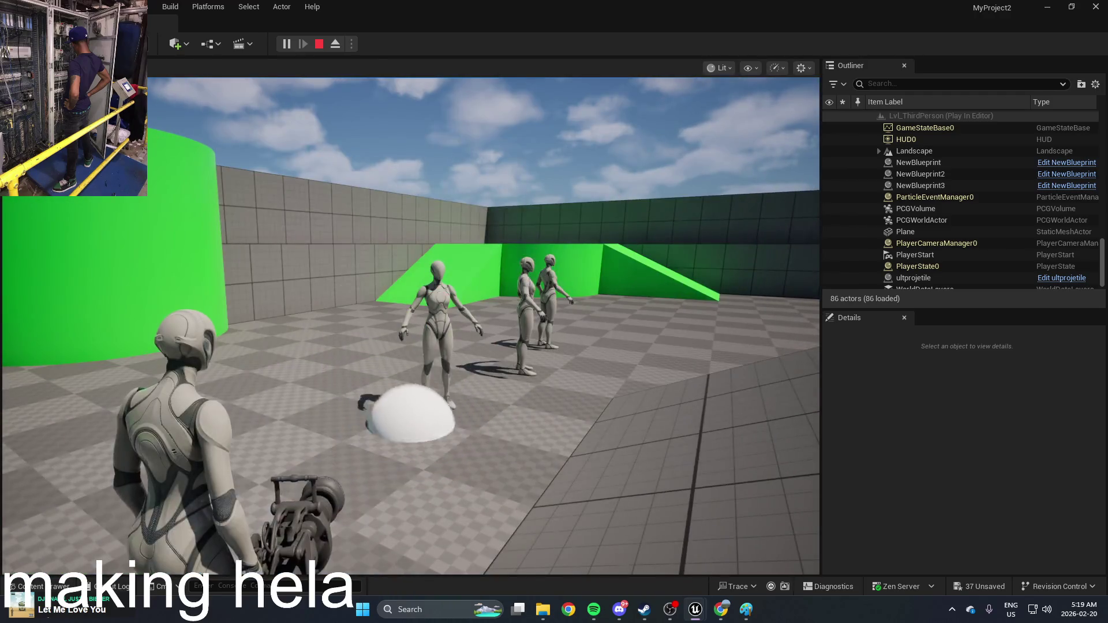
{"action": "key", "text": "Escape"}
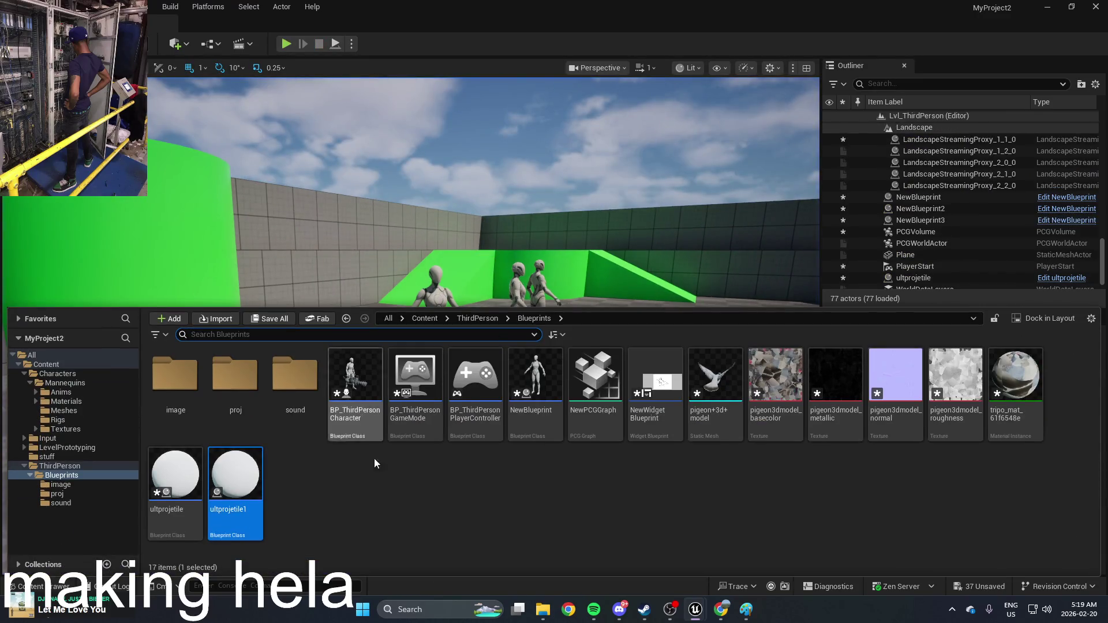
{"action": "double_click", "coordinate": [245, 474]}
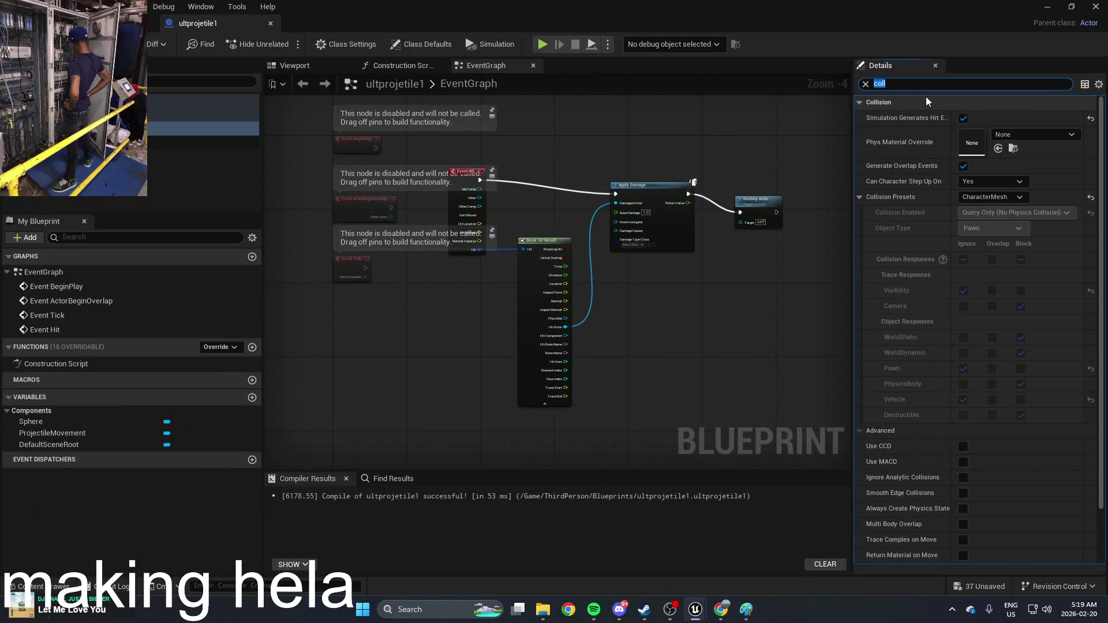
{"action": "type", "text": "simu"}
{"action": "left_click", "coordinate": [967, 117]}
Playtest the physics-simulating projectile, then reopen ultprojetile1
{"action": "left_click", "coordinate": [1047, 6]}
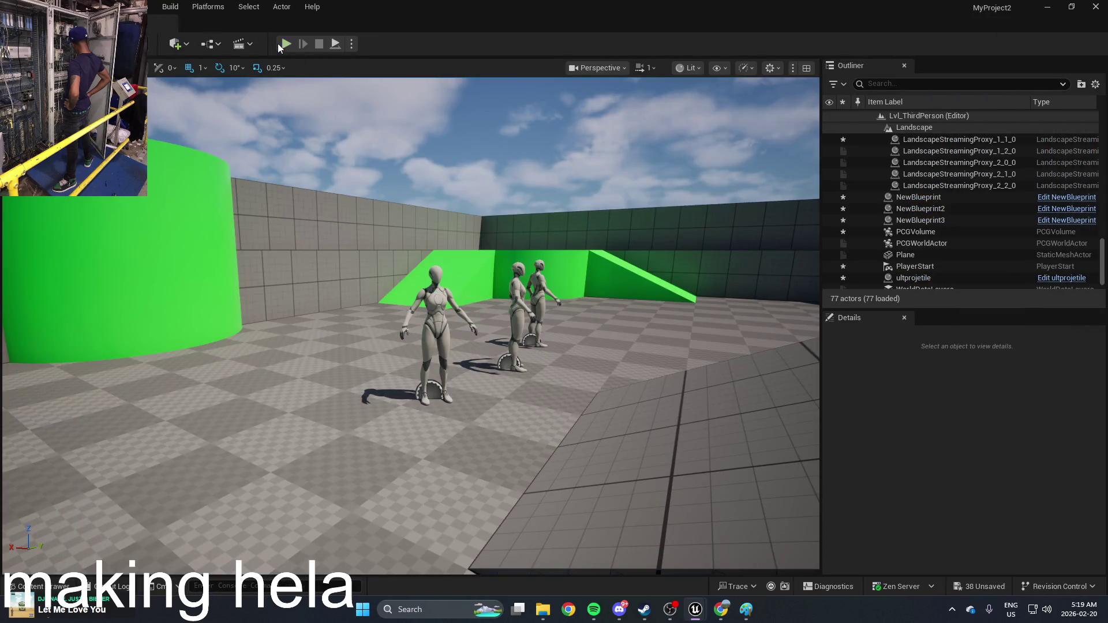
{"action": "left_click", "coordinate": [278, 43]}
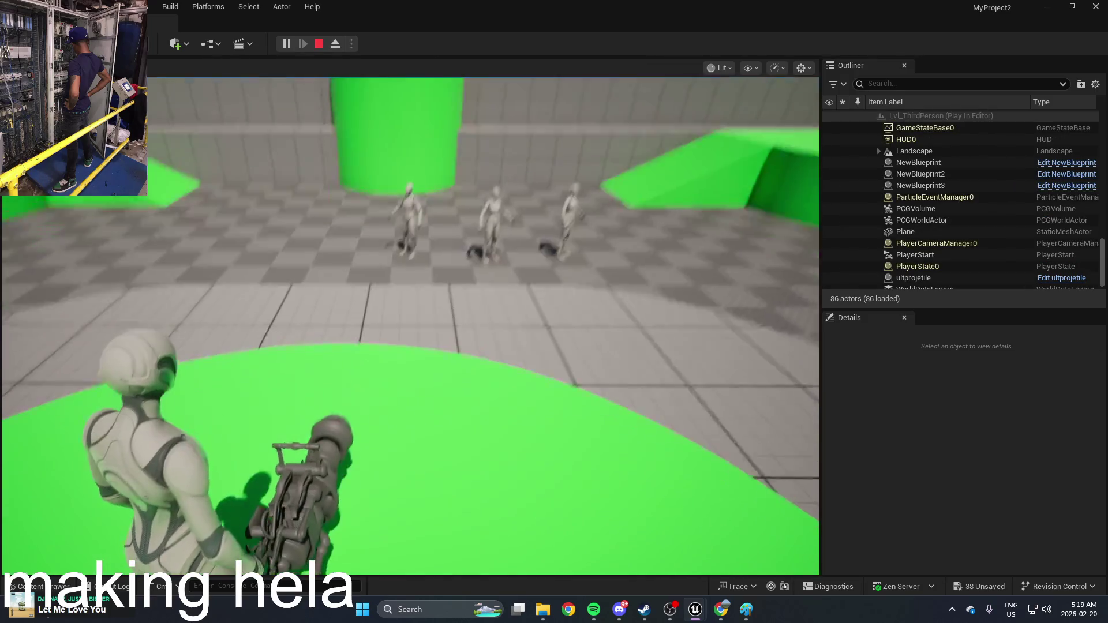
{"action": "key", "text": "w"}
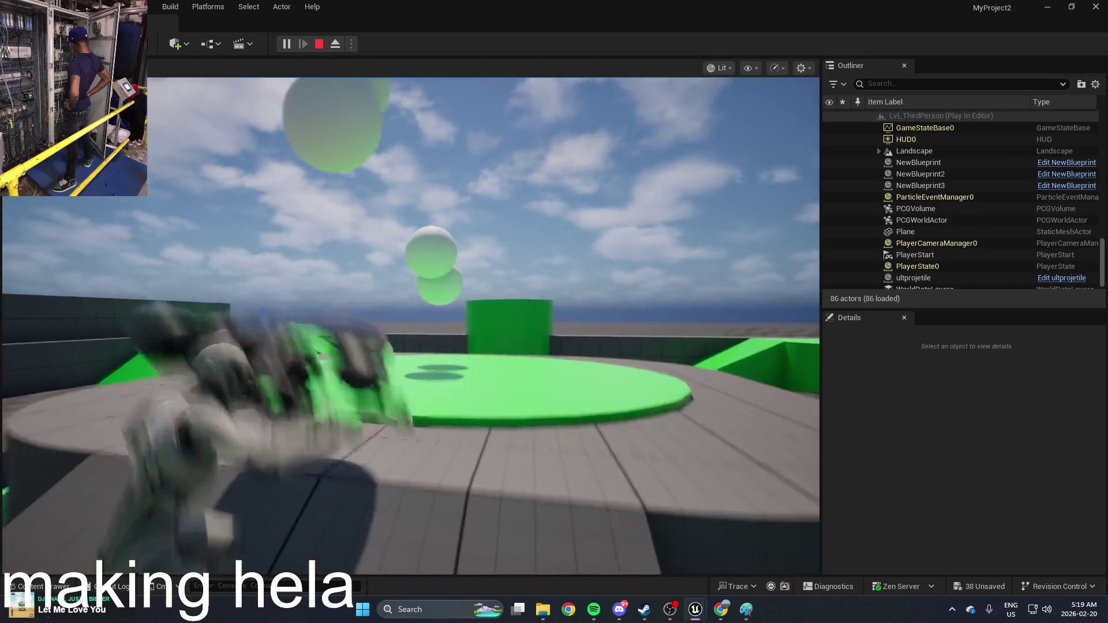
{"action": "key", "text": "Escape"}
{"action": "key", "text": "ctrl+space"}
{"action": "double_click", "coordinate": [235, 470]}
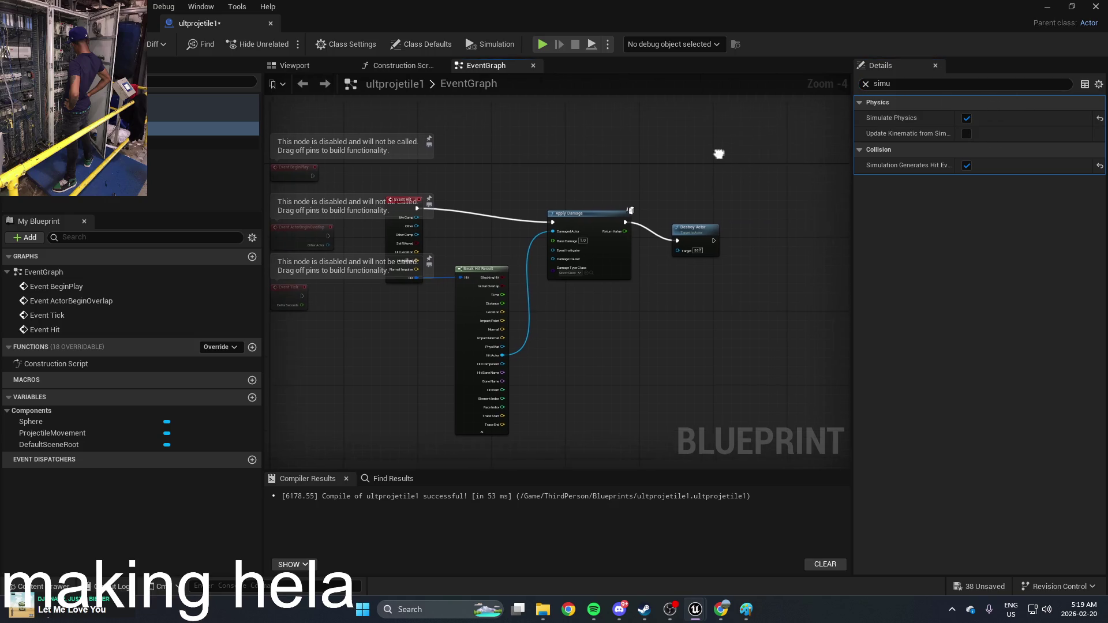
Untick Simulate Physics on the Sphere component and start another playtest
{"action": "left_click", "coordinate": [183, 142]}
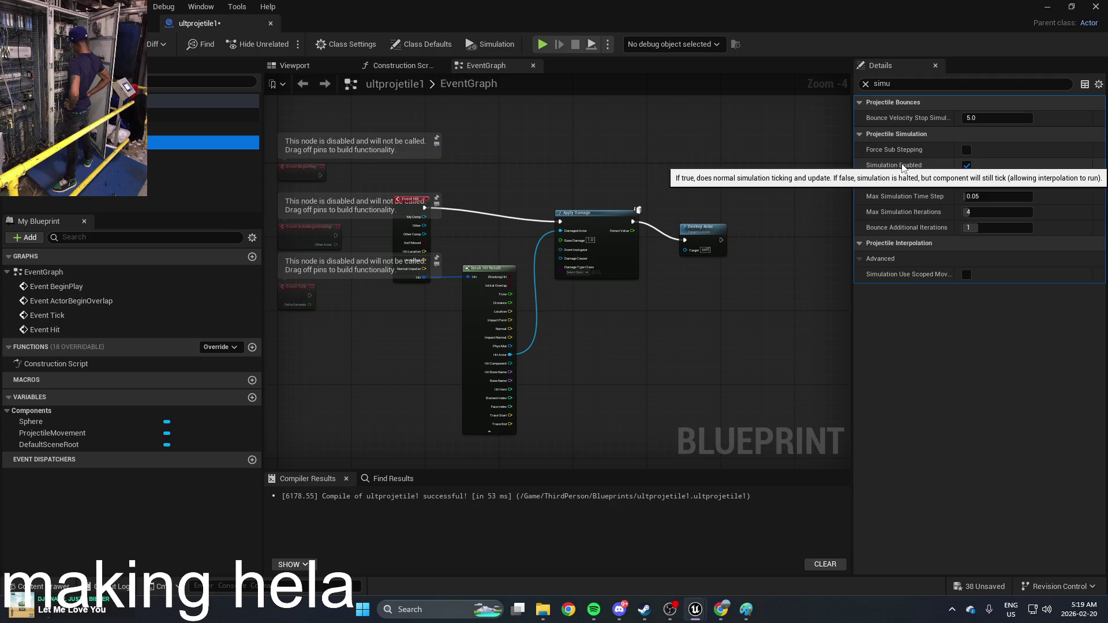
{"action": "left_click", "coordinate": [202, 129]}
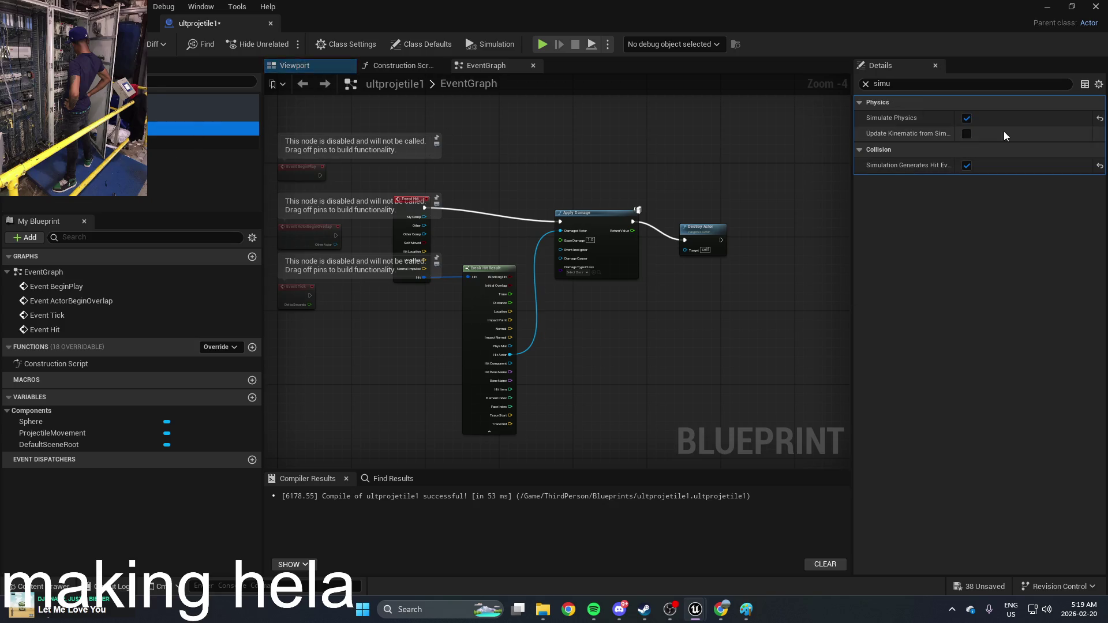
{"action": "left_click", "coordinate": [1047, 6]}
{"action": "left_click", "coordinate": [289, 44]}
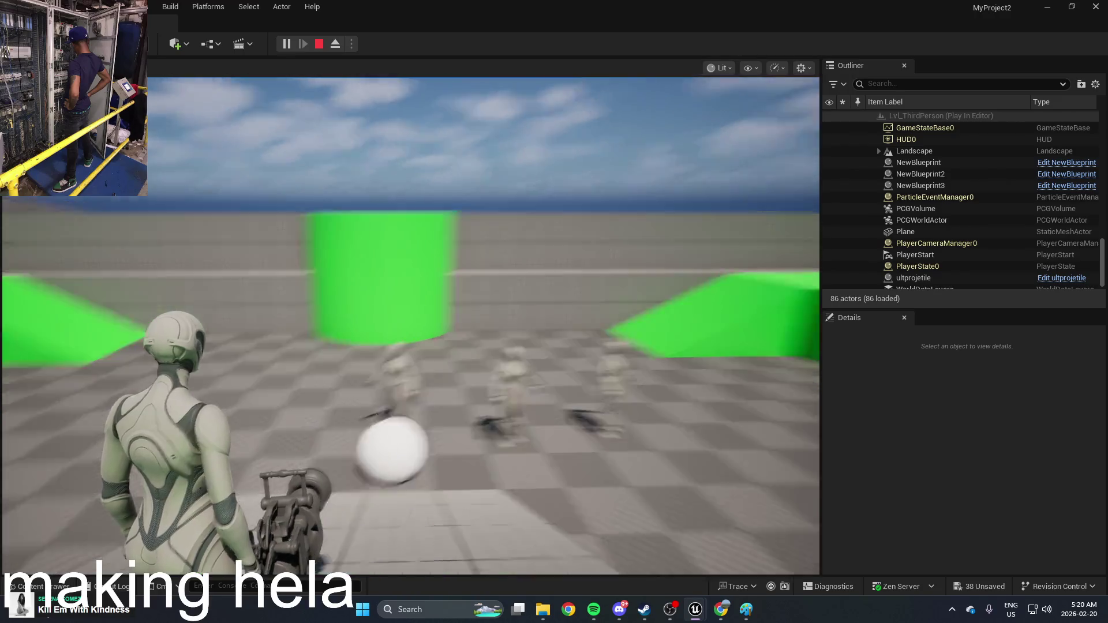
Stop the play test and reopen the ultprojetile1 Blueprint from the Content Drawer
{"action": "key", "text": "Escape"}
{"action": "key", "text": "ctrl+space"}
{"action": "double_click", "coordinate": [235, 482]}
Check that the ProjectileMovement component has Sweep Collision enabled
{"action": "left_click", "coordinate": [202, 142]}
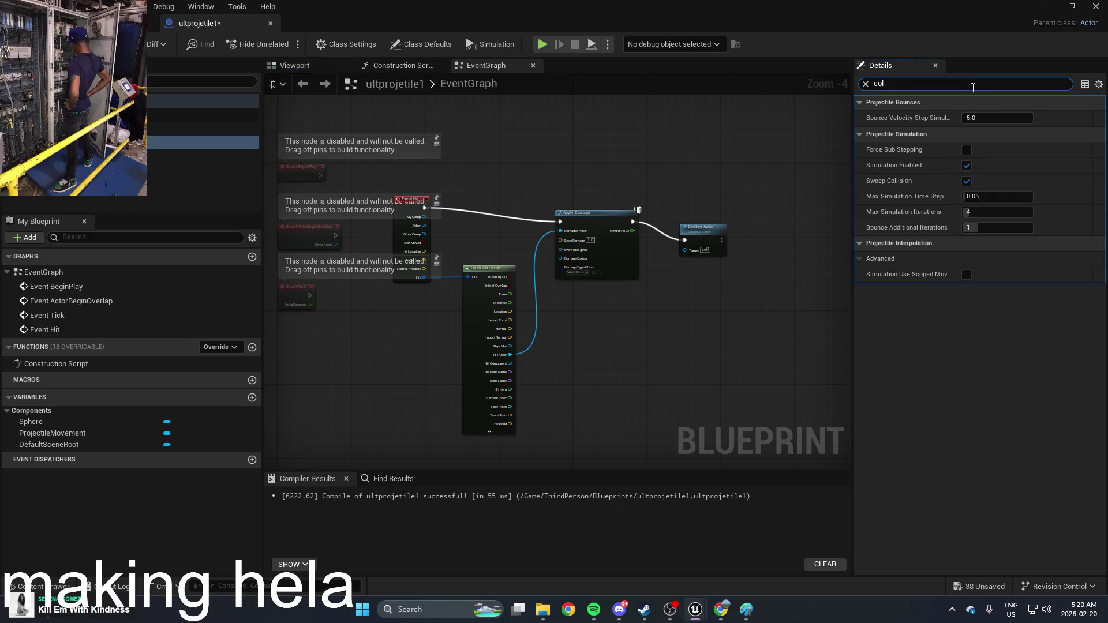
{"action": "type", "text": "l"}
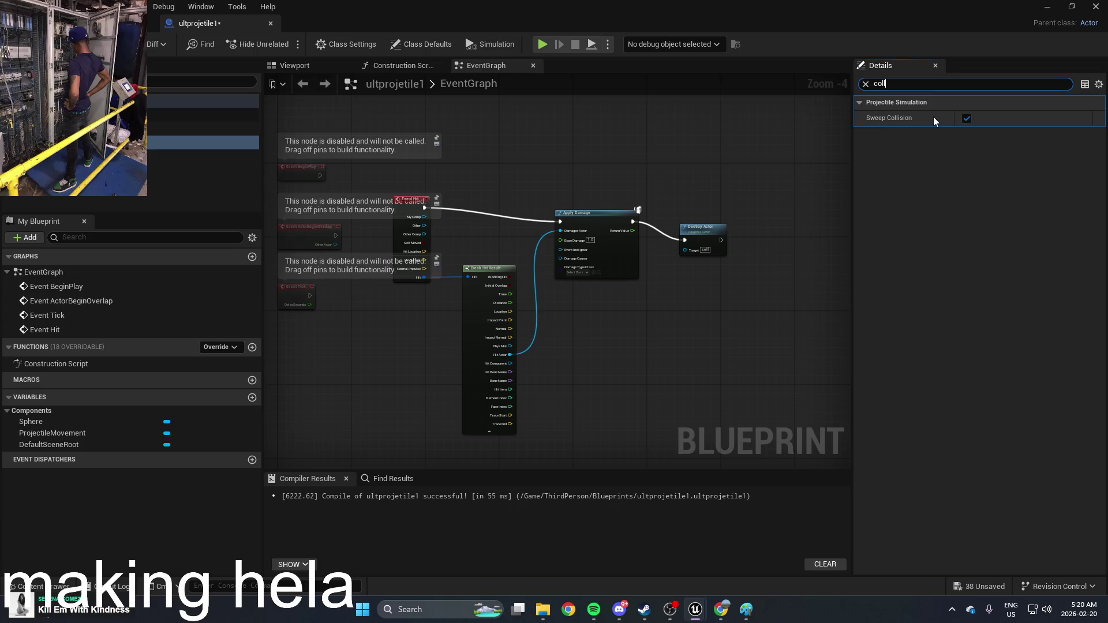
{"action": "mouse_move", "coordinate": [891, 116]}
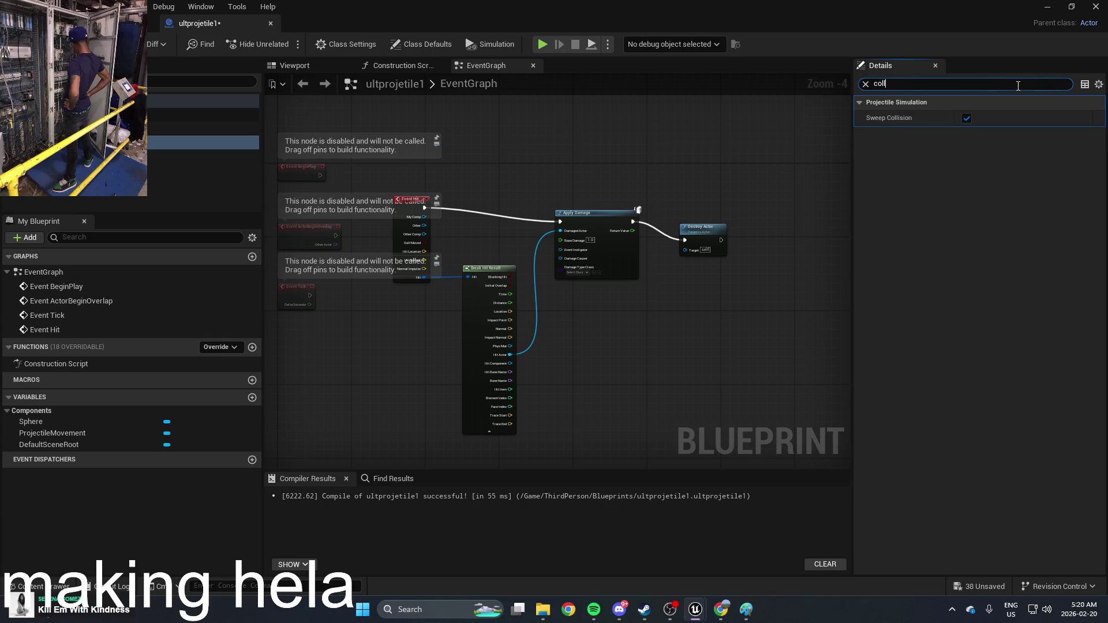
Bring the Event Hit and Apply Damage nodes into view in the EventGraph
{"action": "scroll", "coordinate": [712, 184], "scroll_direction": "up", "scroll_amount": 5}
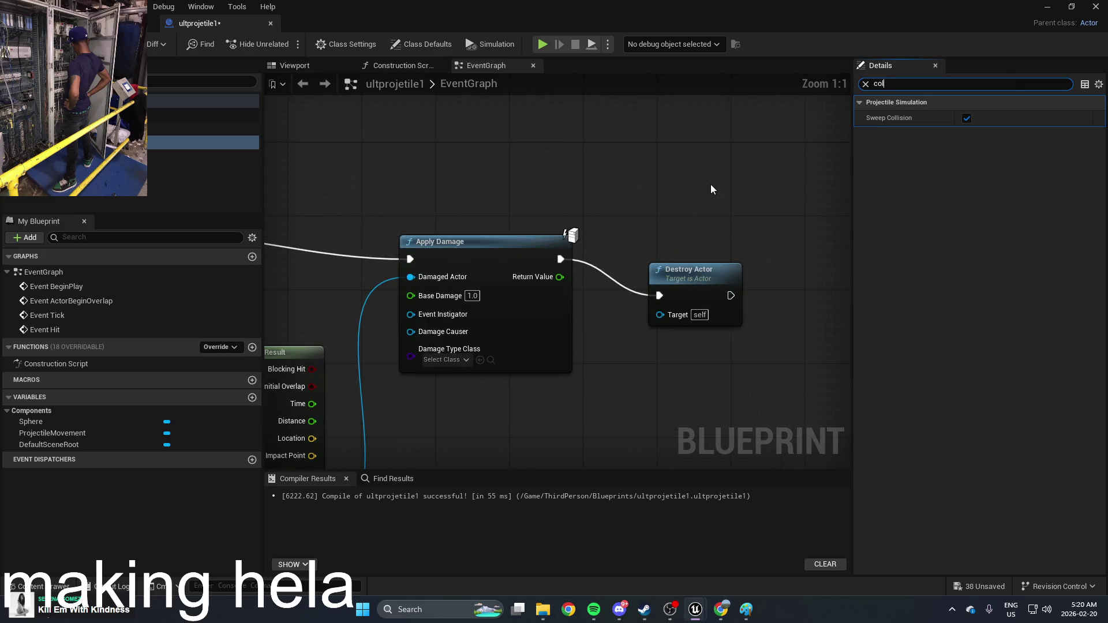
{"action": "left_click_drag", "start_coordinate": [653, 199], "coordinate": [782, 208]}
{"action": "scroll", "coordinate": [785, 209], "scroll_direction": "down", "scroll_amount": 2}
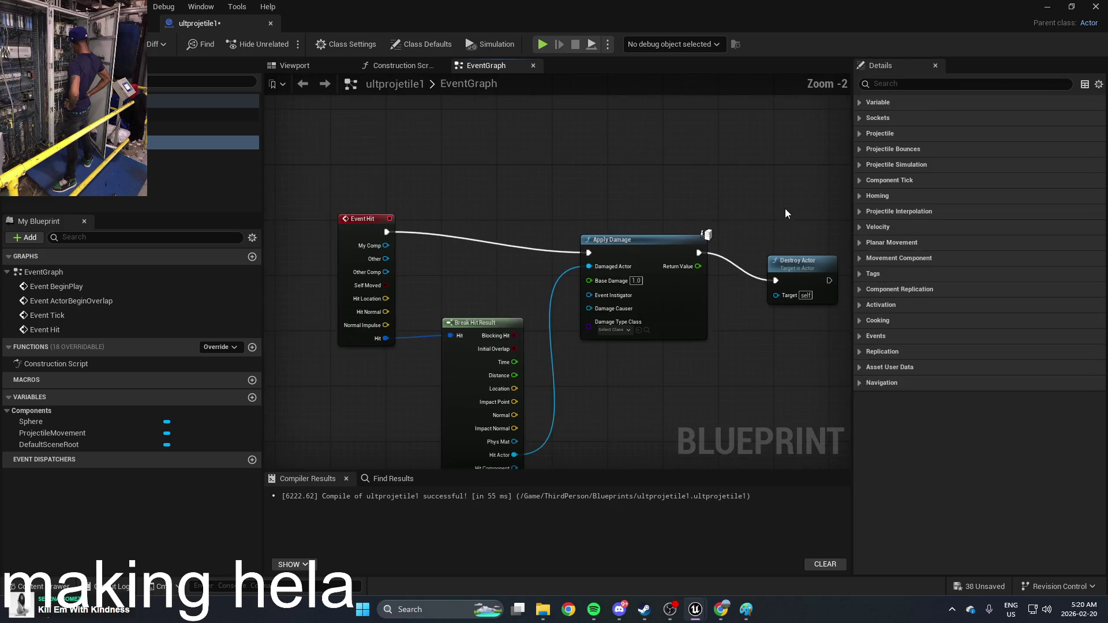
Rearrange the hit-damage nodes and tick Apply Impulse on Damage on the Sphere component
{"action": "left_click_drag", "start_coordinate": [635, 239], "coordinate": [663, 219]}
{"action": "left_click_drag", "start_coordinate": [735, 250], "coordinate": [738, 224]}
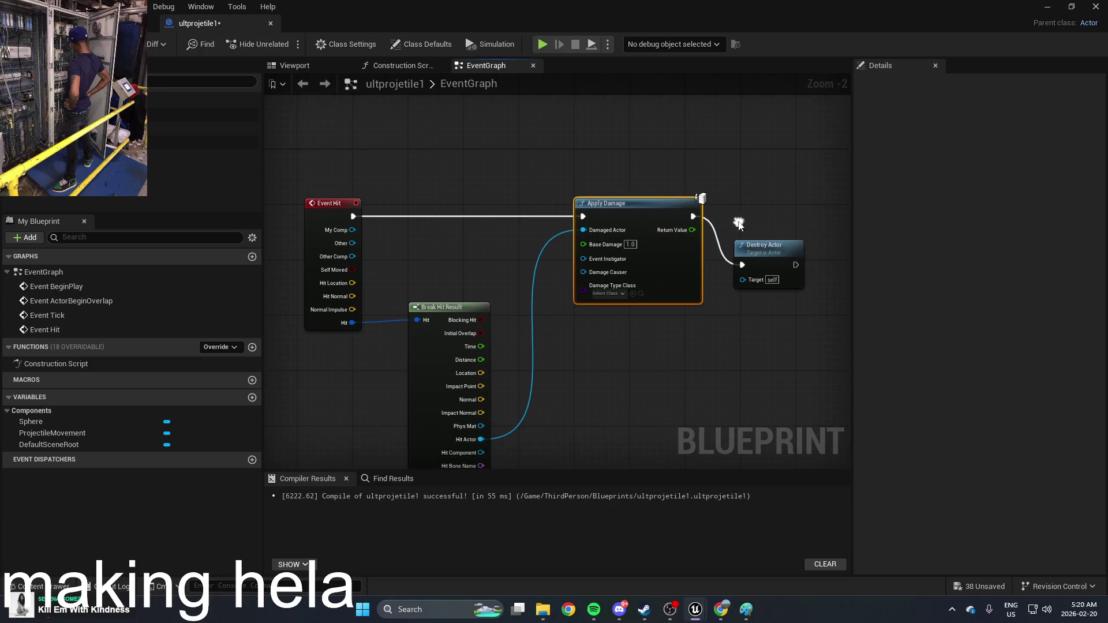
{"action": "left_click", "coordinate": [202, 114]}
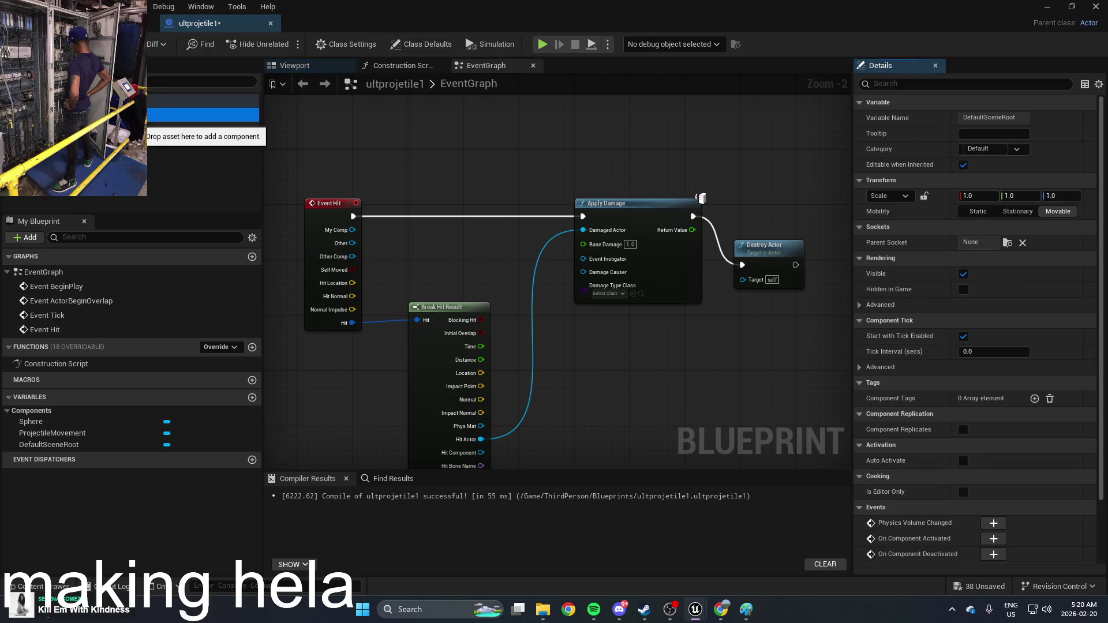
{"action": "left_click", "coordinate": [202, 128]}
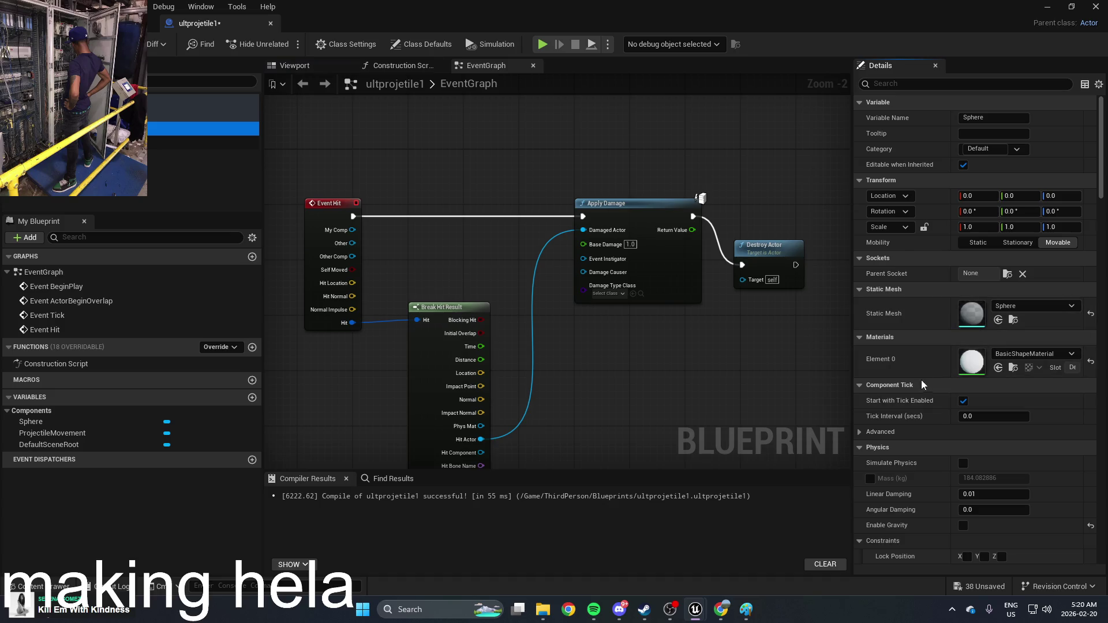
{"action": "scroll", "coordinate": [961, 460], "scroll_direction": "down", "scroll_amount": 3}
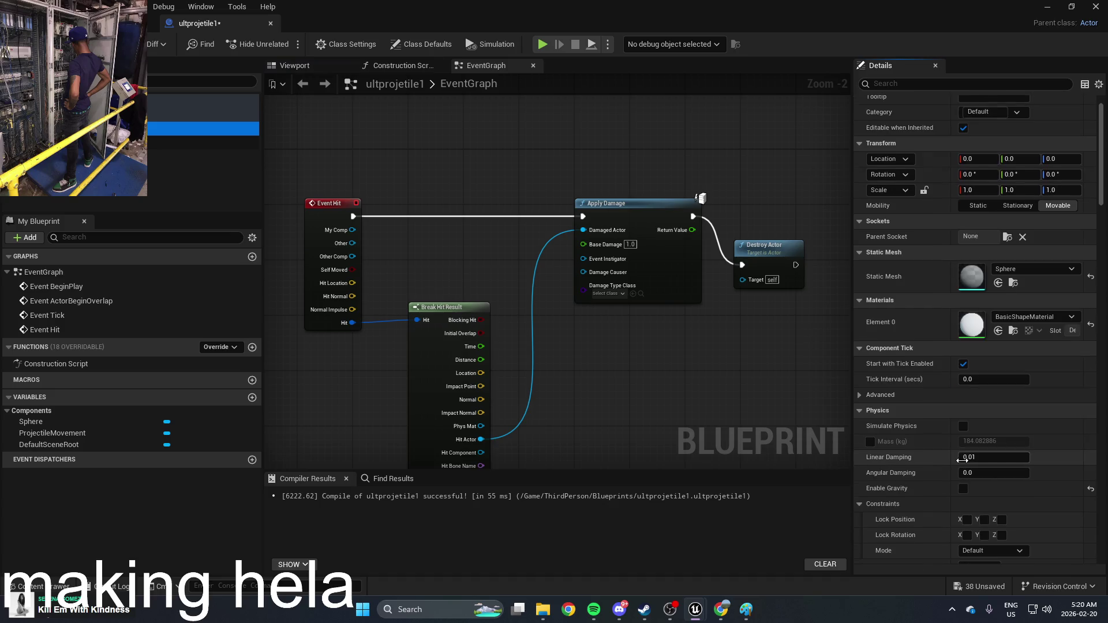
{"action": "scroll", "coordinate": [962, 462], "scroll_direction": "down", "scroll_amount": 5}
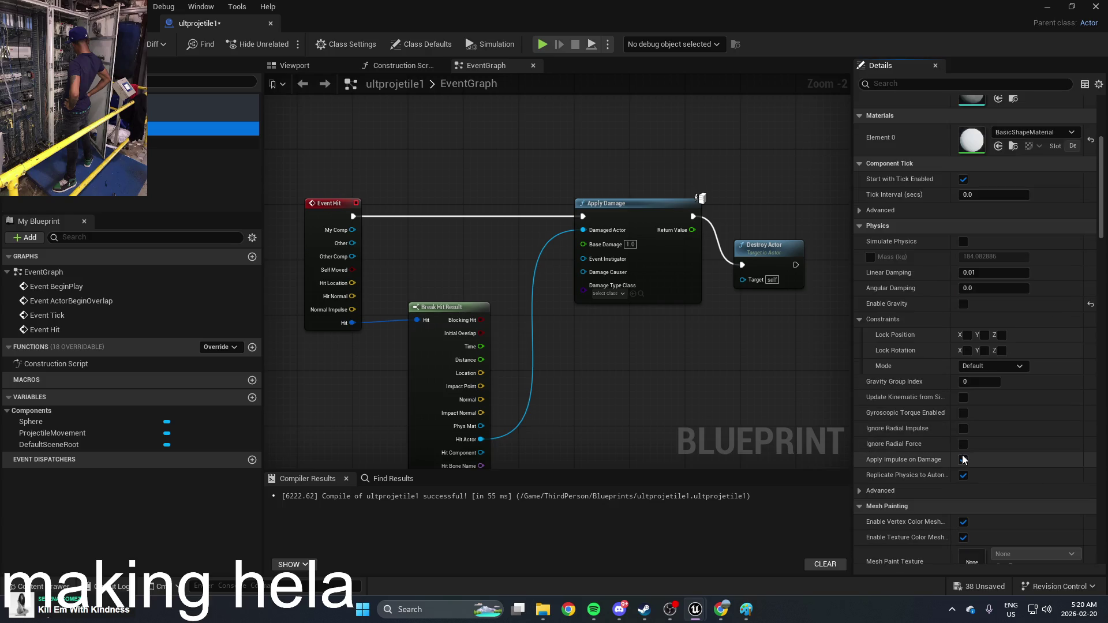
{"action": "left_click", "coordinate": [962, 459]}
Set the sphere's Collision Presets to Ragdoll and start a playtest of the level
{"action": "scroll", "coordinate": [964, 444], "scroll_direction": "down", "scroll_amount": 2}
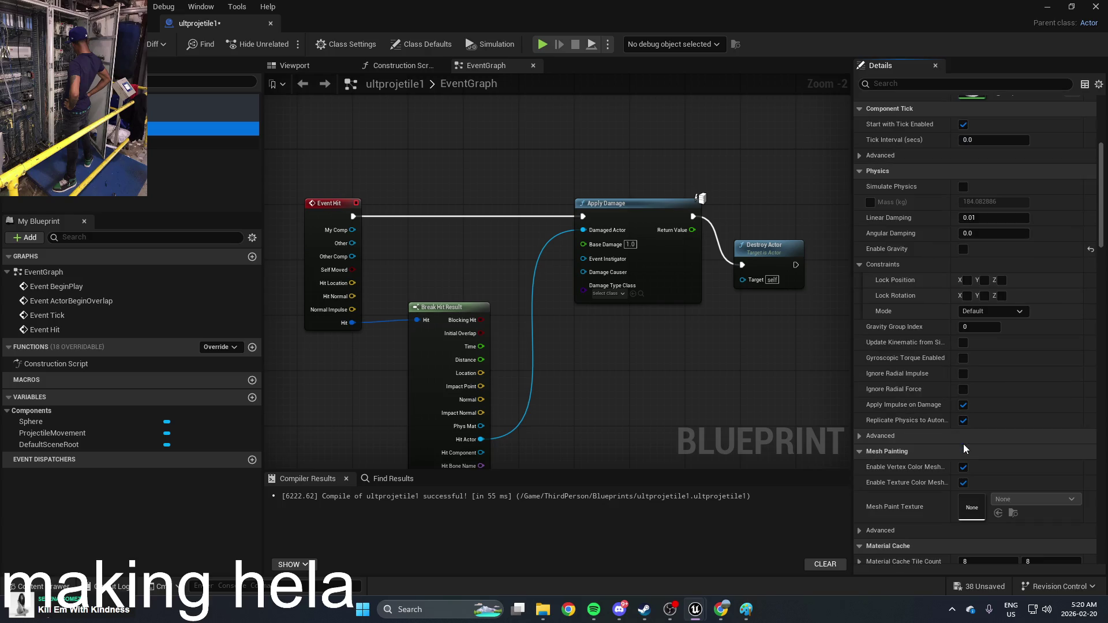
{"action": "scroll", "coordinate": [964, 445], "scroll_direction": "down", "scroll_amount": 10}
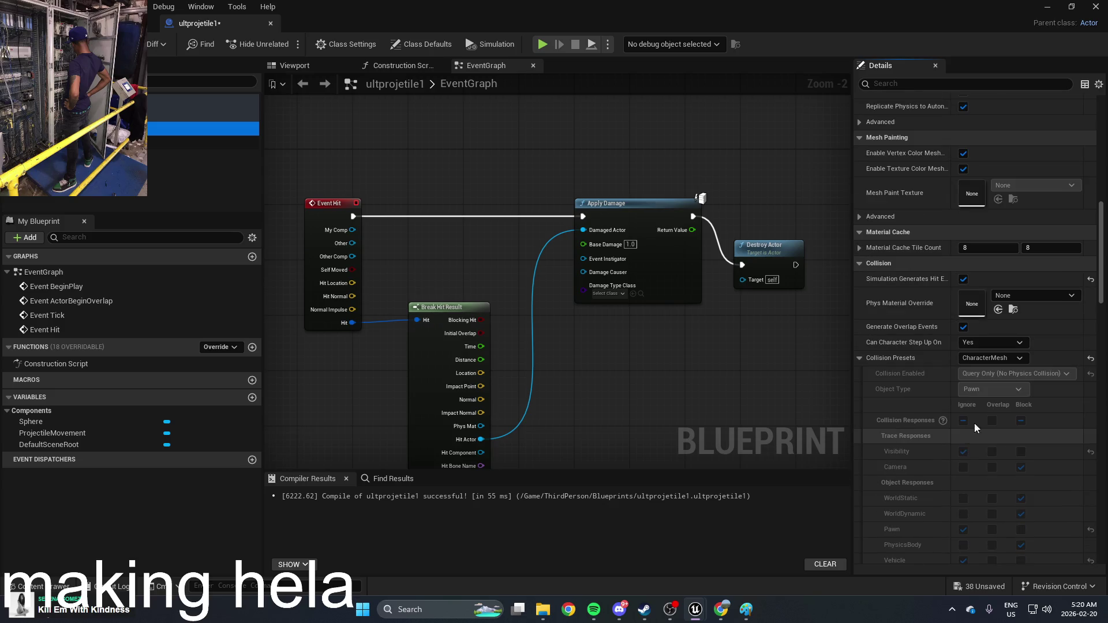
{"action": "left_click", "coordinate": [998, 361]}
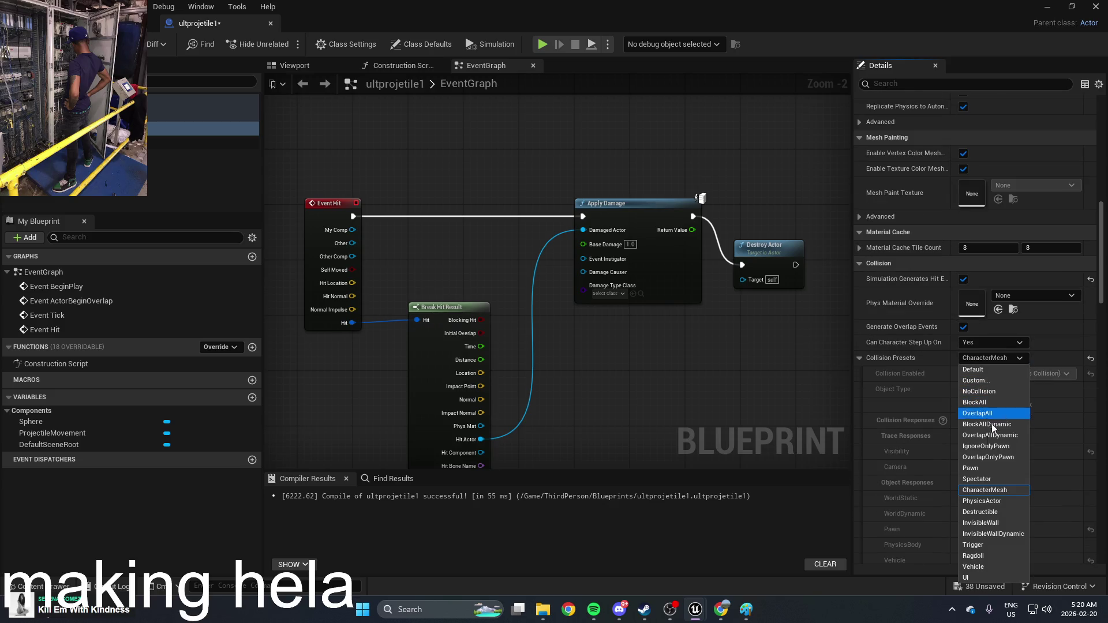
{"action": "left_click", "coordinate": [997, 555]}
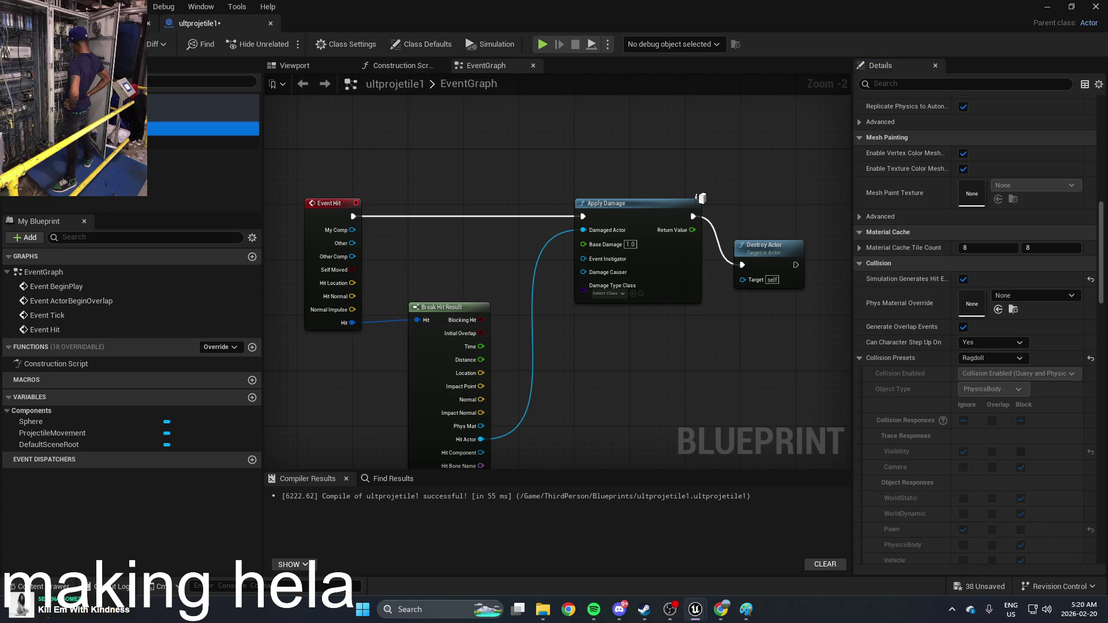
{"action": "left_click", "coordinate": [1046, 9]}
{"action": "left_click", "coordinate": [285, 45]}
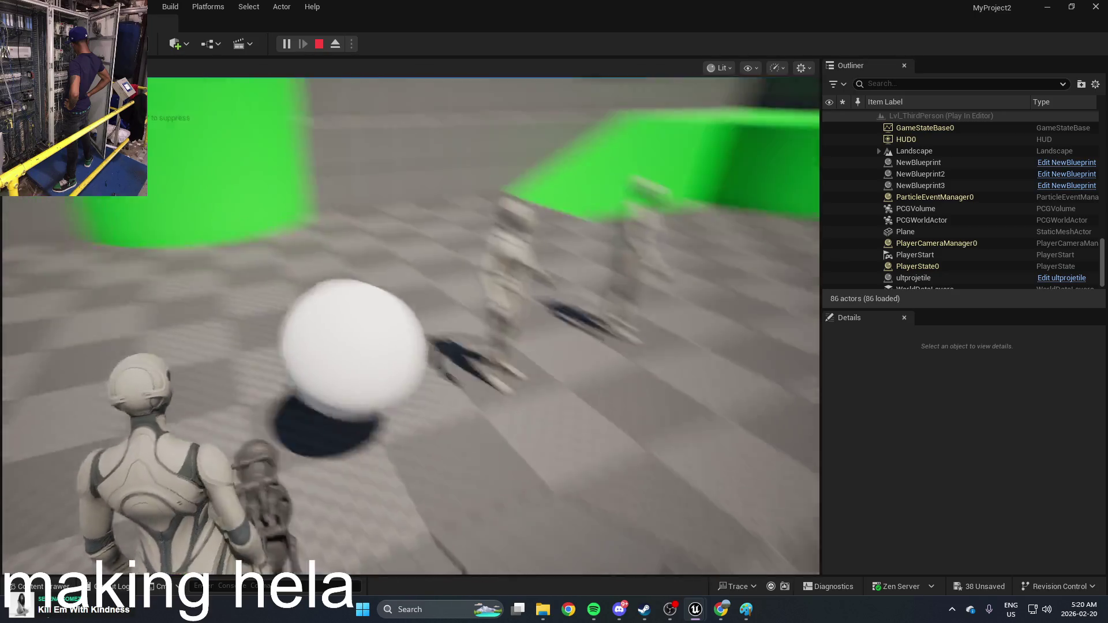
Stop the playtest and turn on Simulation Generates Hit Events for SM_Ramp11
{"action": "key", "text": "Escape"}
{"action": "left_click", "coordinate": [457, 324]}
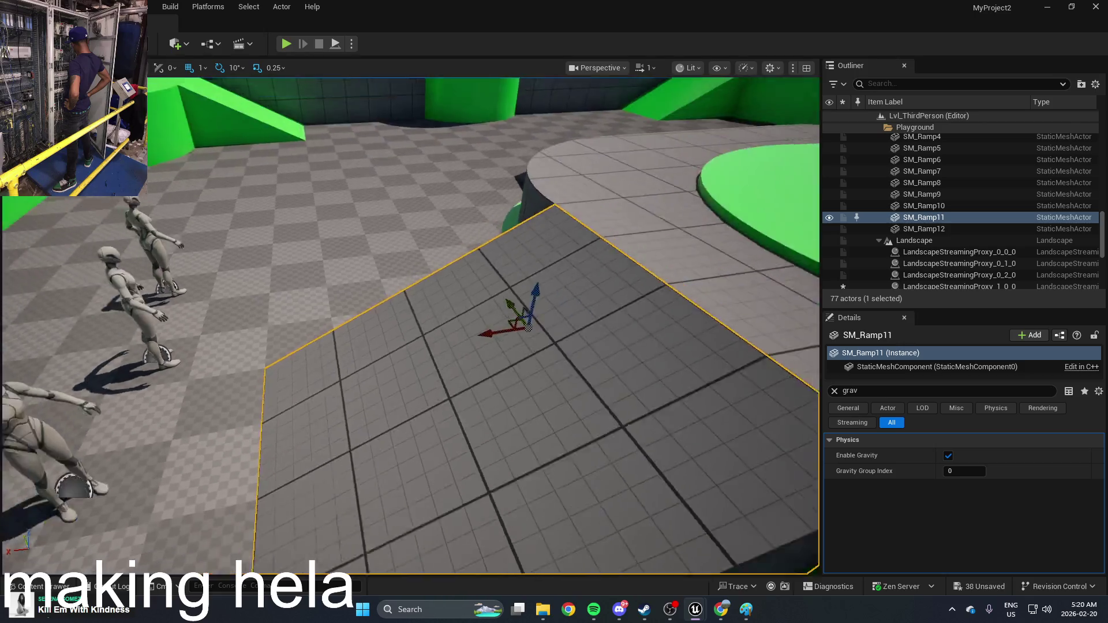
{"action": "key", "text": "f"}
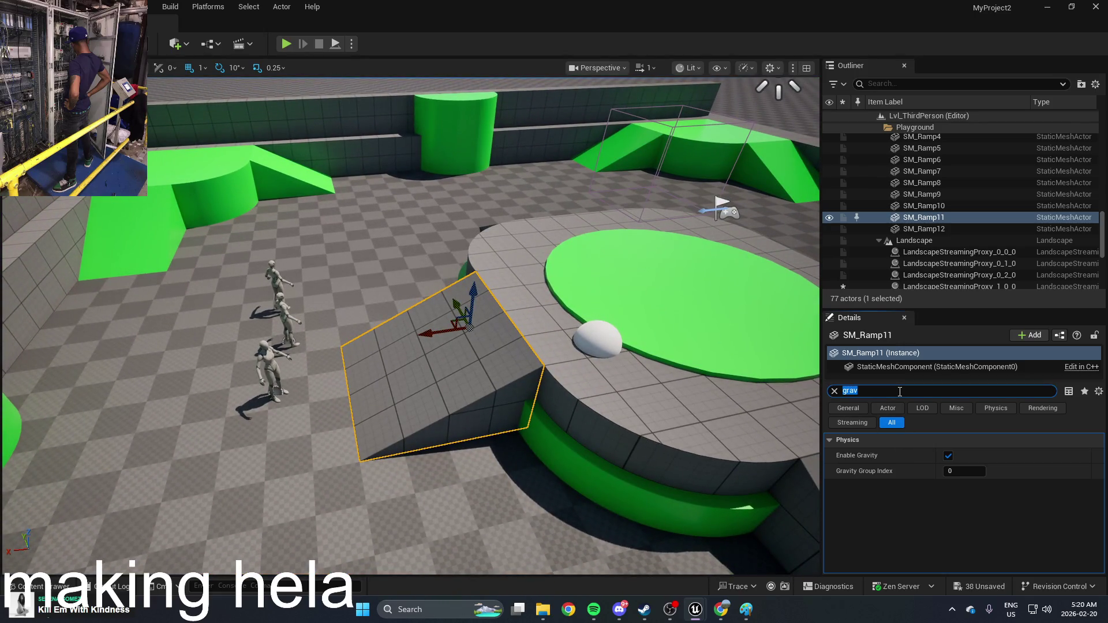
{"action": "type", "text": "coll"}
{"action": "scroll", "coordinate": [935, 470], "scroll_direction": "down", "scroll_amount": 2}
{"action": "scroll", "coordinate": [935, 470], "scroll_direction": "up", "scroll_amount": 2}
{"action": "left_click", "coordinate": [945, 456]}
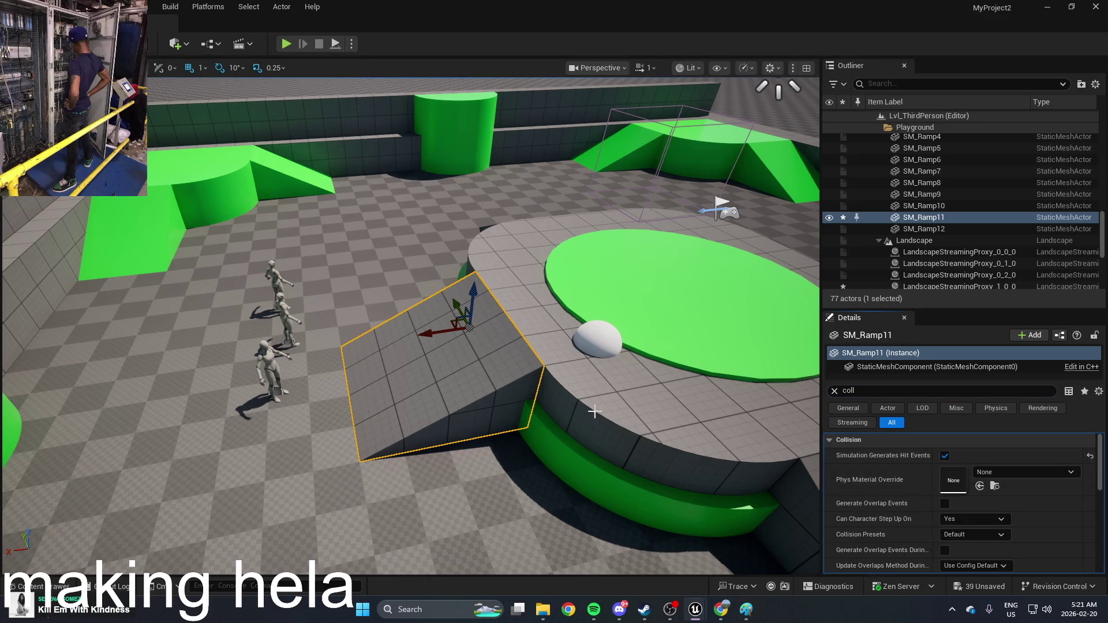
Inspect the landscape floor section's collision settings
{"action": "left_click", "coordinate": [454, 446]}
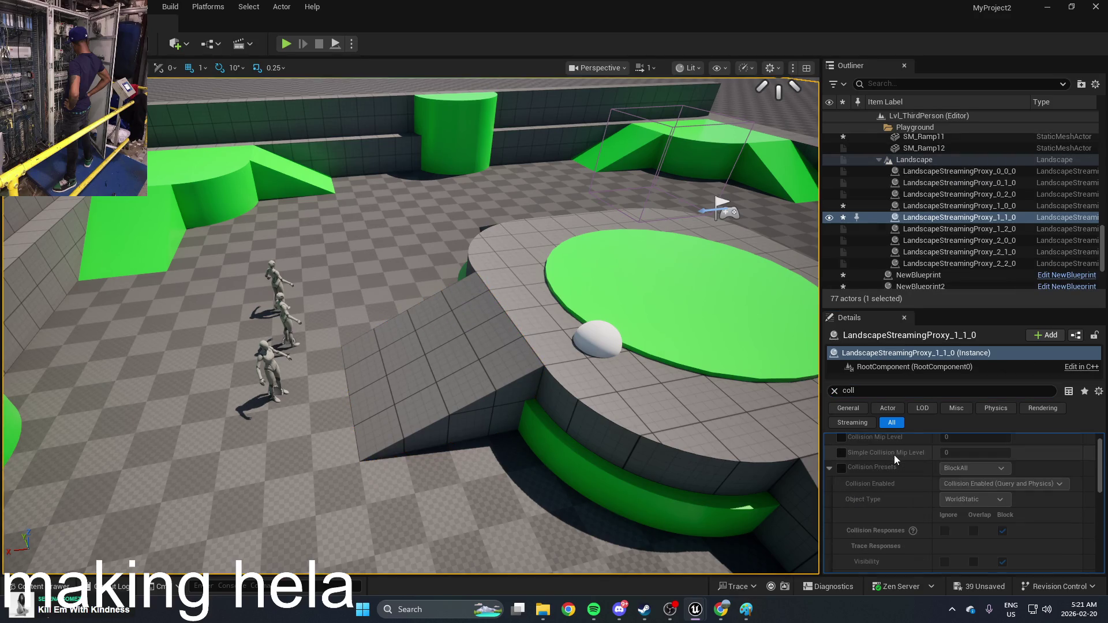
{"action": "scroll", "coordinate": [895, 458], "scroll_direction": "down", "scroll_amount": 1}
{"action": "scroll", "coordinate": [925, 459], "scroll_direction": "up", "scroll_amount": 1}
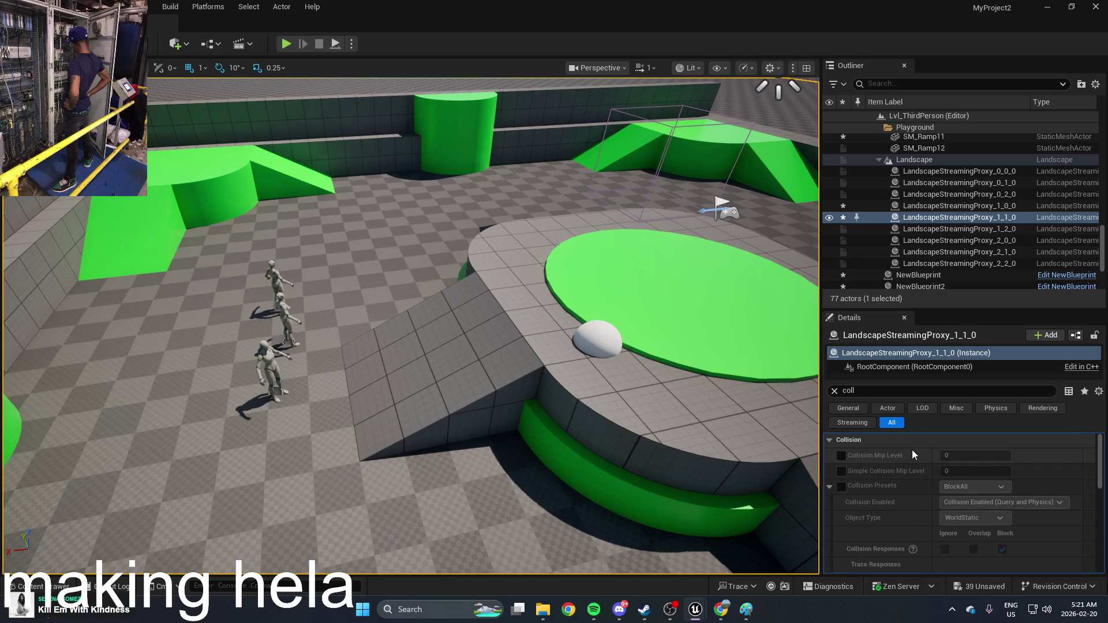
{"action": "scroll", "coordinate": [912, 450], "scroll_direction": "down", "scroll_amount": 5}
{"action": "scroll", "coordinate": [909, 449], "scroll_direction": "down", "scroll_amount": 5}
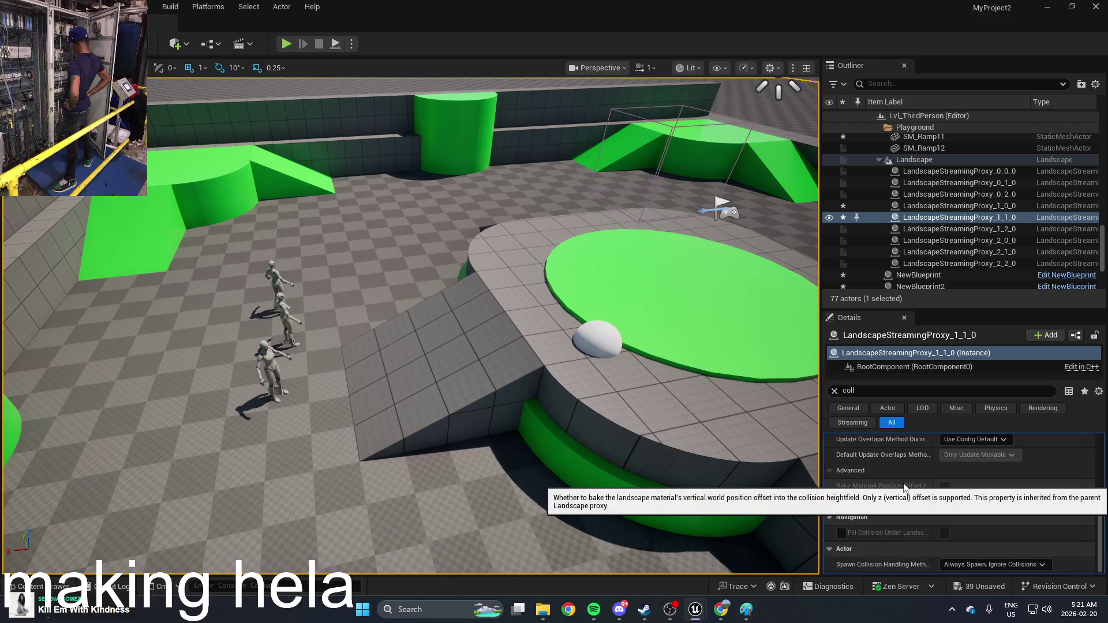
{"action": "scroll", "coordinate": [901, 484], "scroll_direction": "up", "scroll_amount": 1}
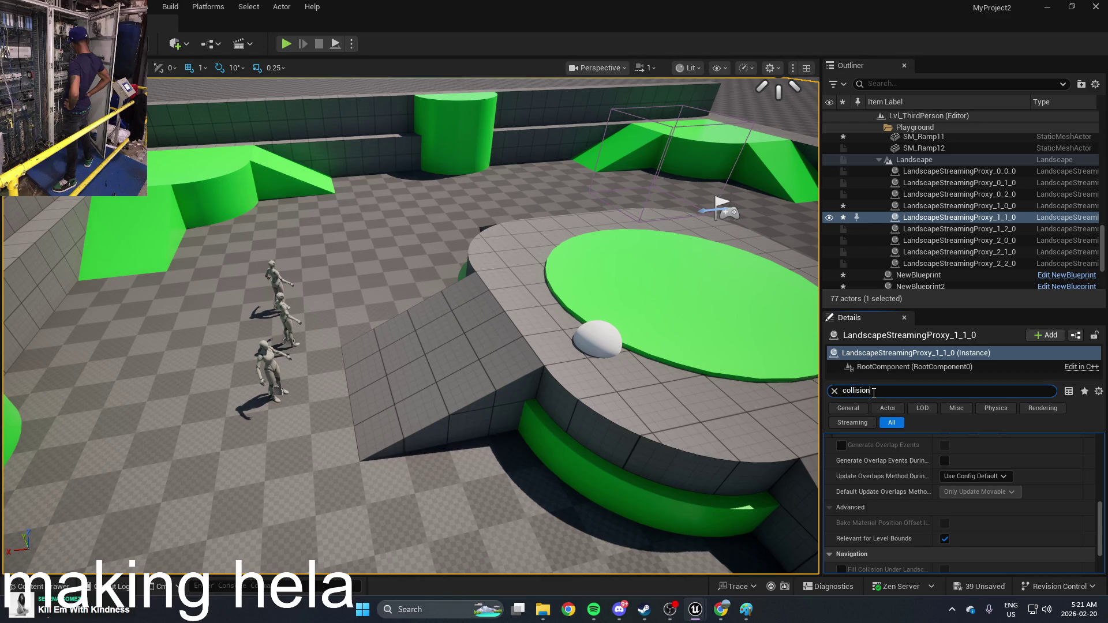
Check the front mannequin, floor section, SM_Cylinder and SM_QuarterCylinder6 collision settings
{"action": "left_click", "coordinate": [275, 365]}
{"action": "key", "text": "f"}
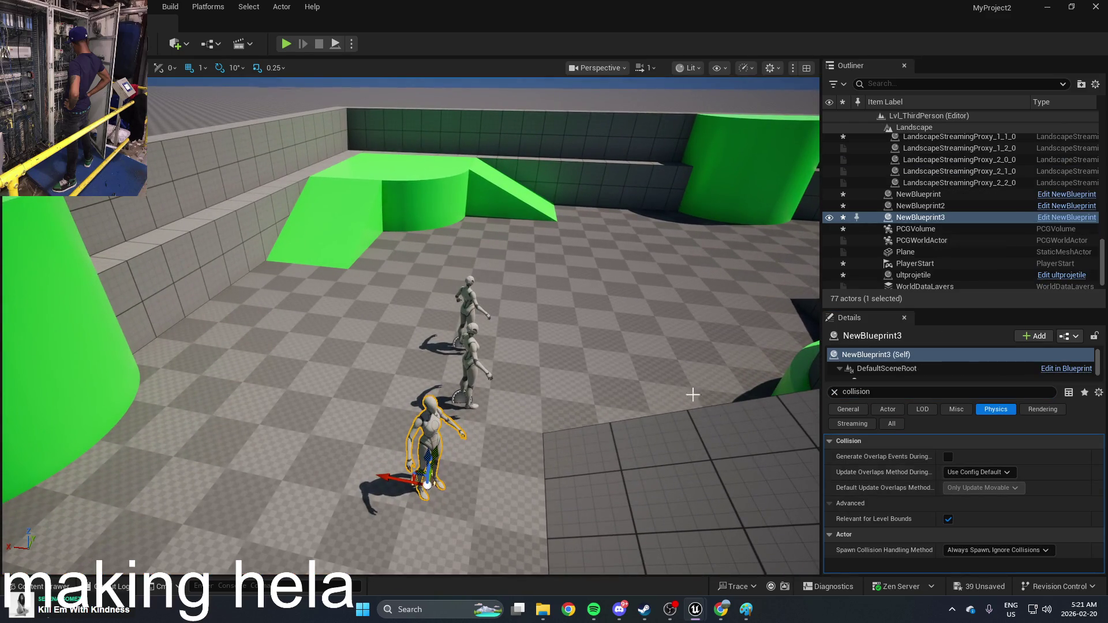
{"action": "left_click", "coordinate": [664, 371]}
{"action": "key", "text": "f"}
{"action": "left_click", "coordinate": [673, 347]}
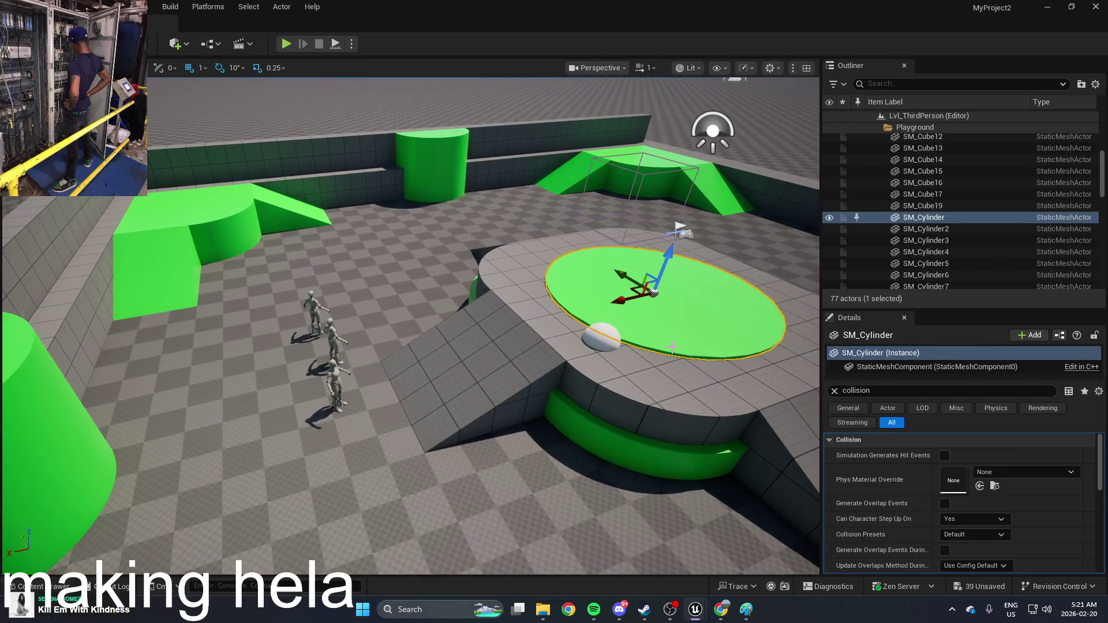
{"action": "left_click", "coordinate": [680, 380]}
{"action": "left_click", "coordinate": [763, 339]}
Playtest the level, firing twice at the mannequins, then stop
{"action": "left_click", "coordinate": [287, 42]}
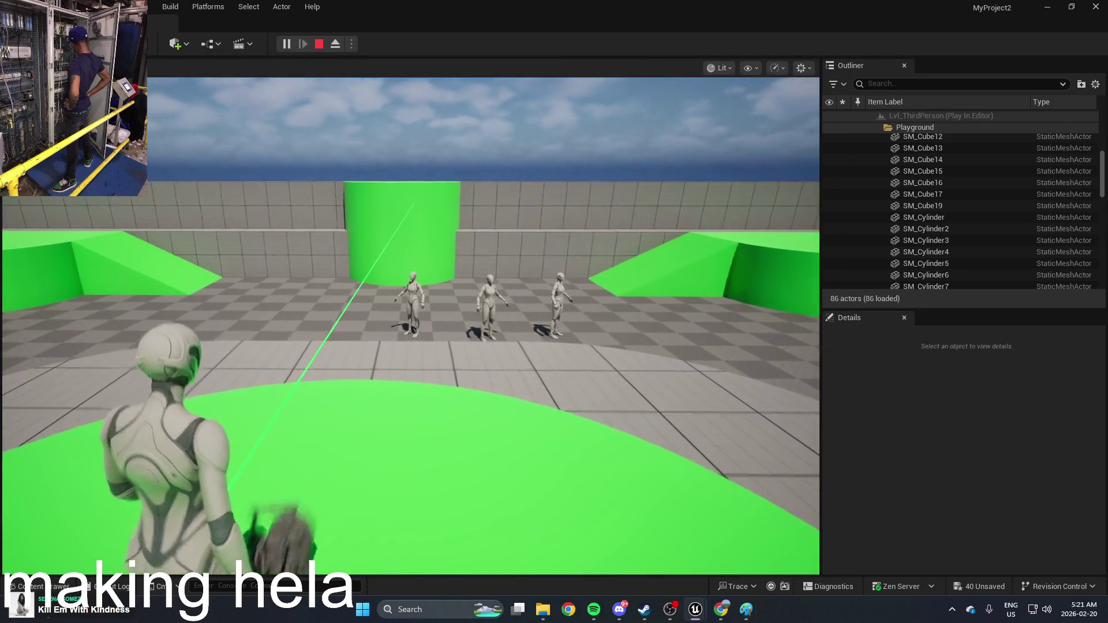
{"action": "key", "text": "w"}
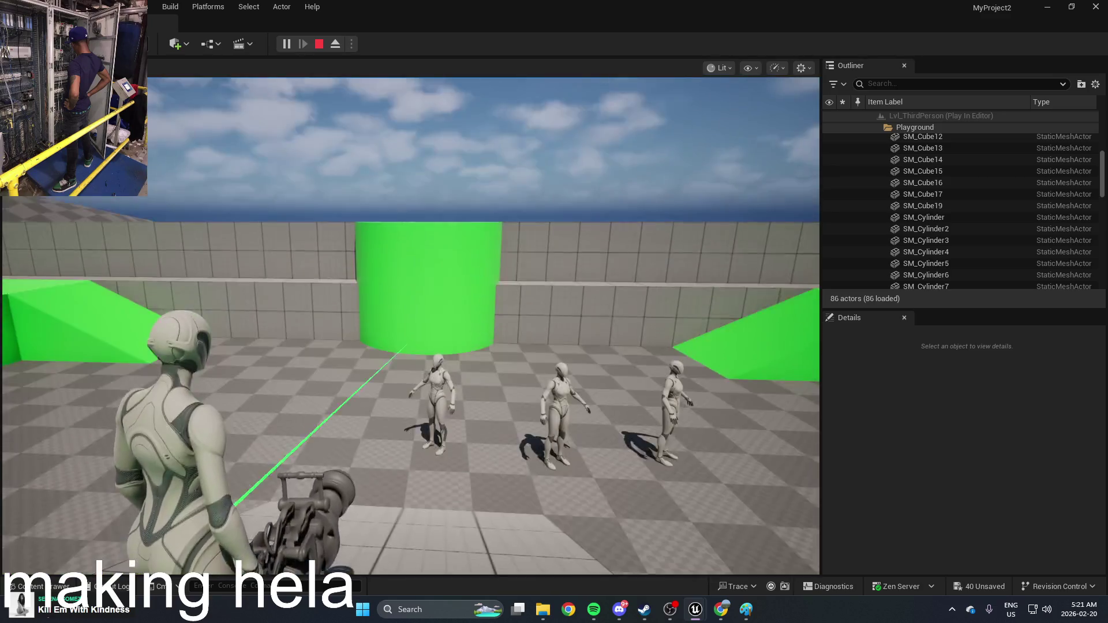
{"action": "left_click", "coordinate": [409, 326]}
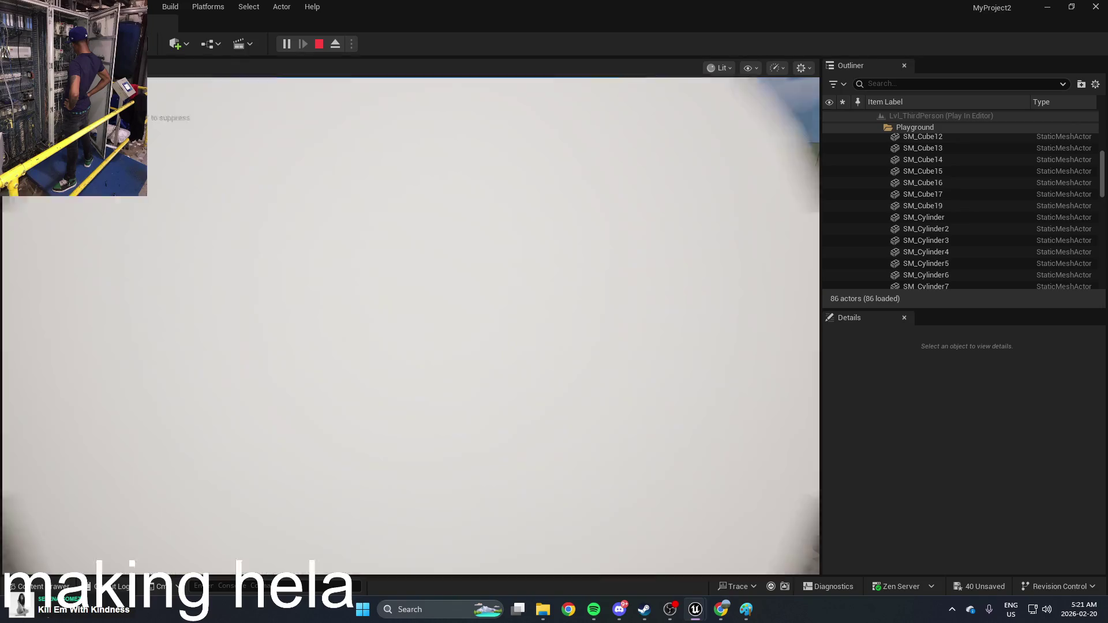
{"action": "left_click", "coordinate": [416, 361]}
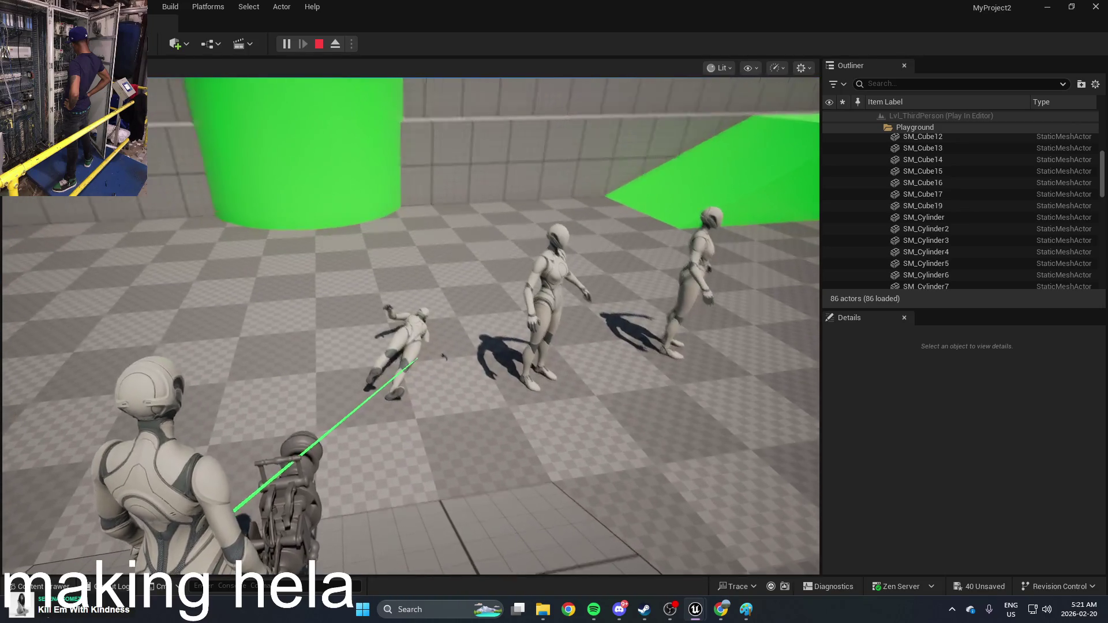
{"action": "key", "text": "Escape"}
Change ultprojetile1's Collision Presets to BlockAll and start another playtest
{"action": "key", "text": "ctrl+space"}
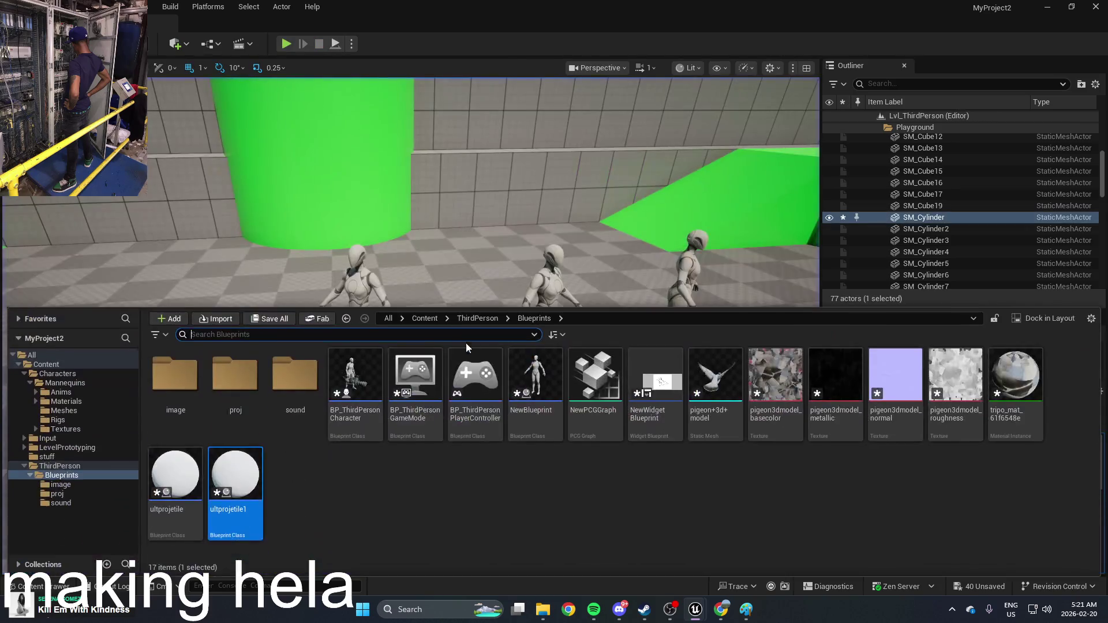
{"action": "double_click", "coordinate": [260, 485]}
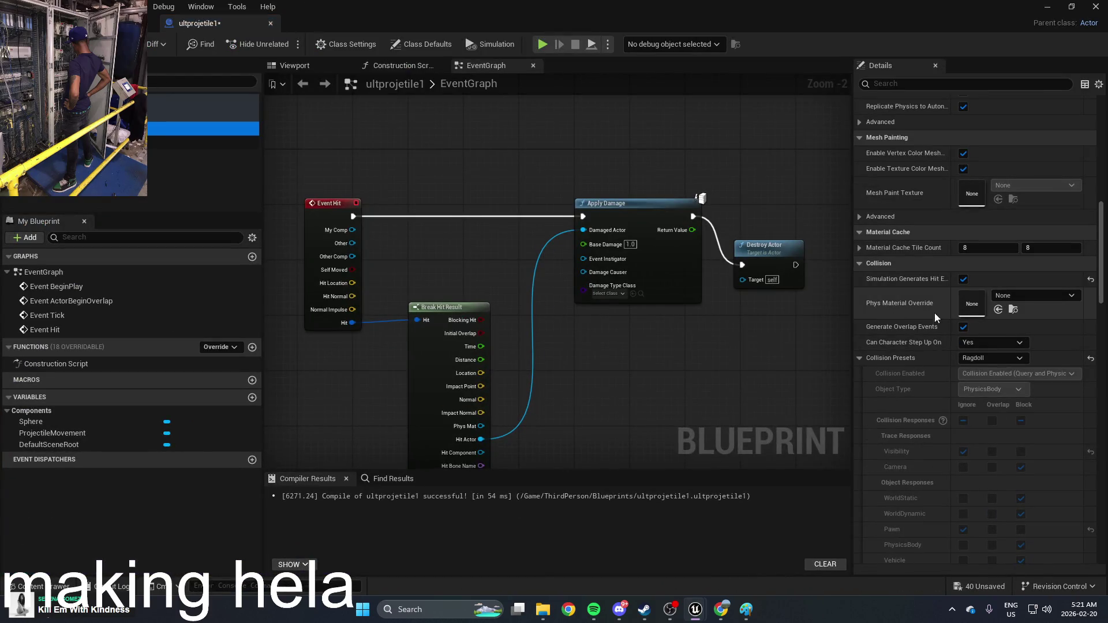
{"action": "left_click", "coordinate": [989, 357]}
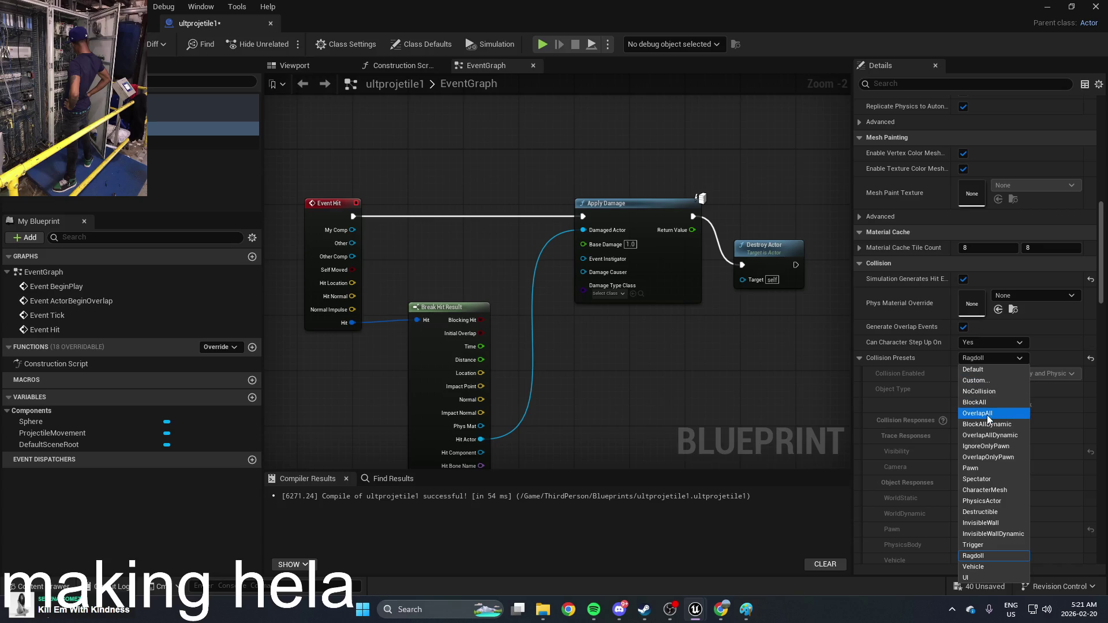
{"action": "left_click", "coordinate": [992, 403]}
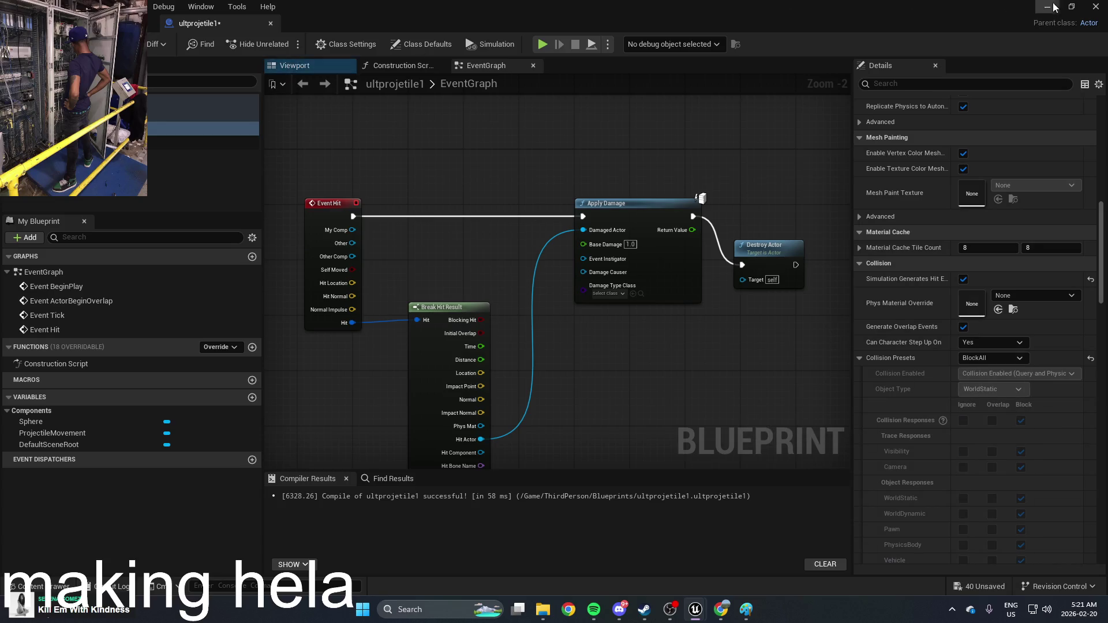
{"action": "left_click", "coordinate": [1054, 7]}
{"action": "key", "text": "alt+p"}
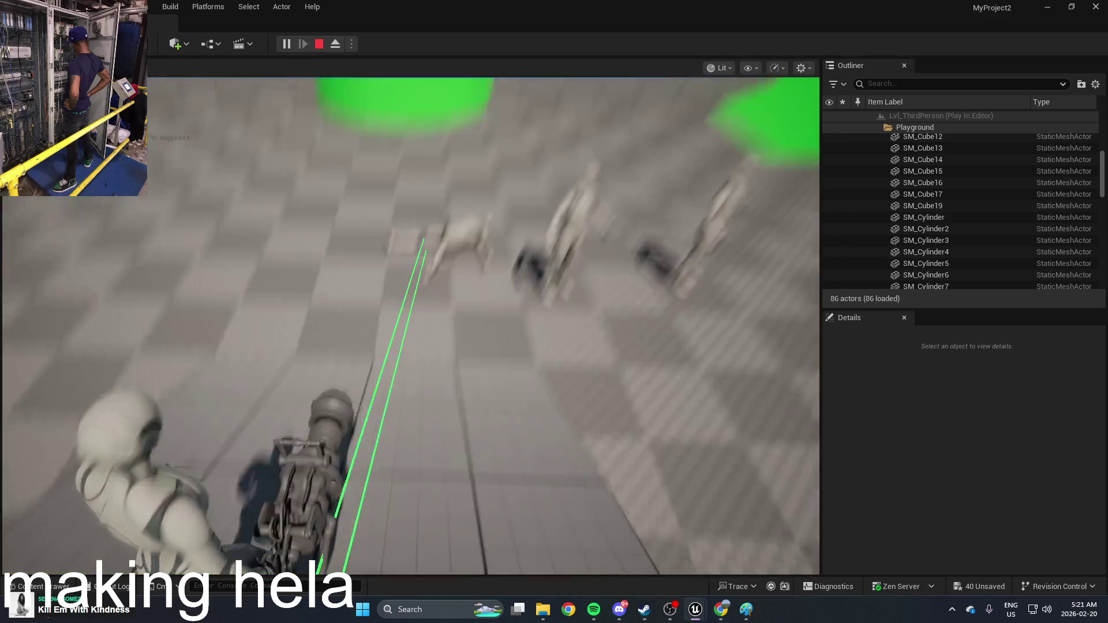
Fire six sphere projectiles at the mannequins, knocking the standing one down
{"action": "left_click", "coordinate": [410, 326]}
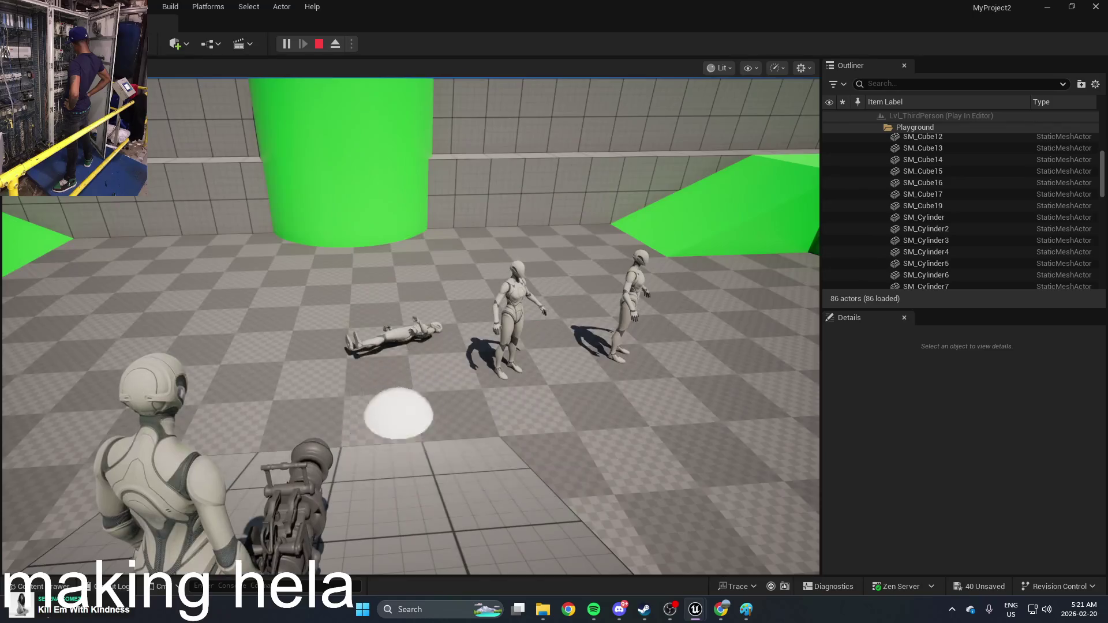
{"action": "left_click", "coordinate": [411, 326]}
{"action": "left_click", "coordinate": [410, 325]}
{"action": "left_click", "coordinate": [411, 326]}
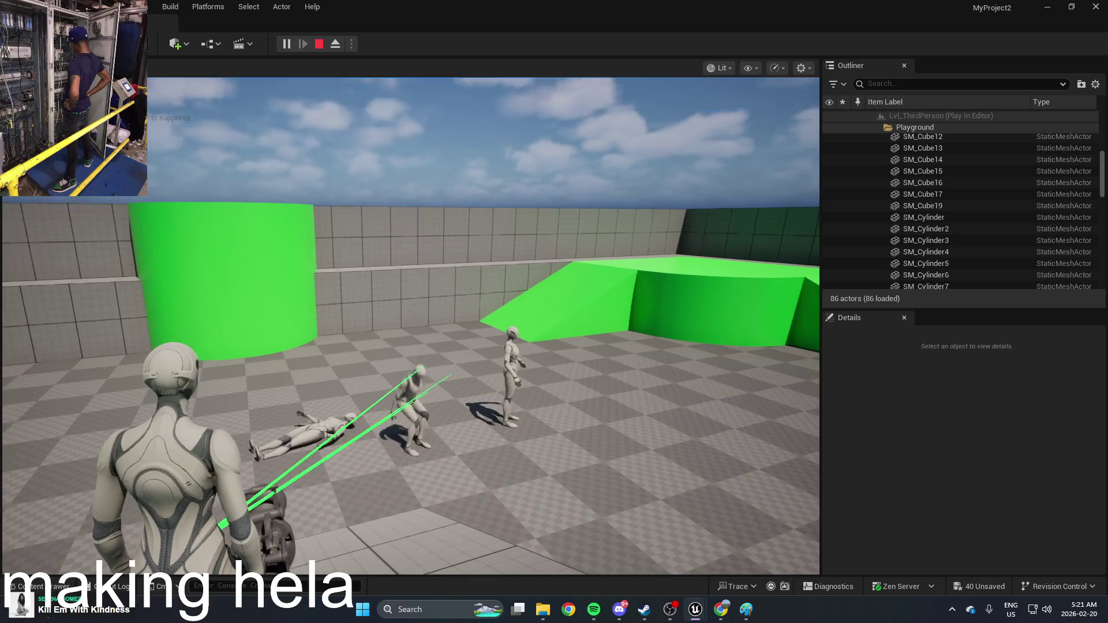
{"action": "left_click", "coordinate": [411, 326]}
{"action": "left_click", "coordinate": [410, 325]}
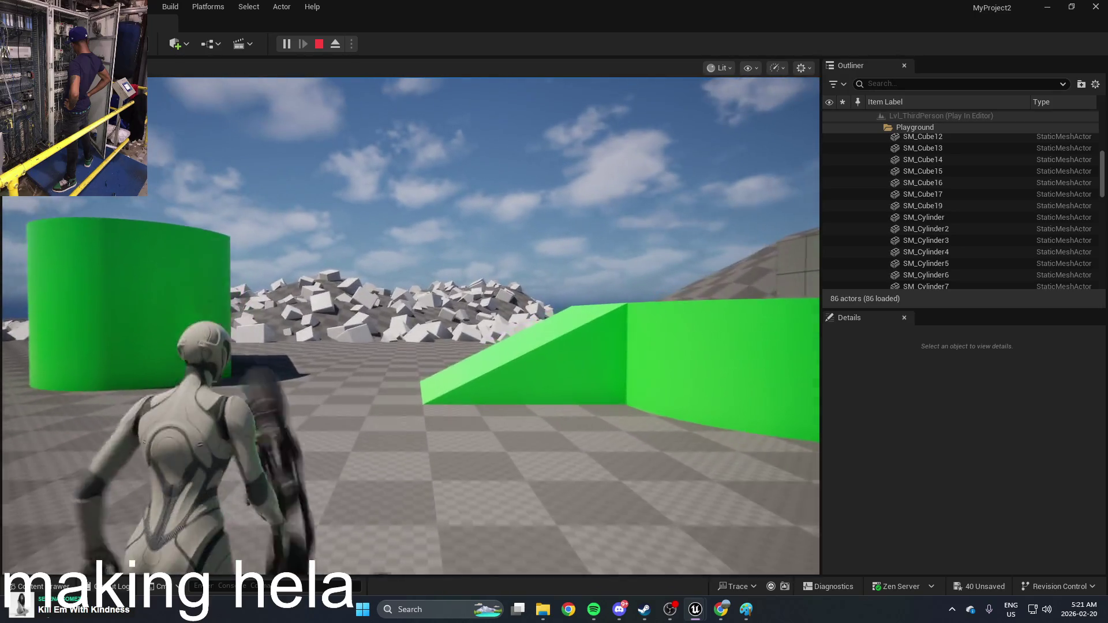
Trigger the character's pigeon burst with E, stop the playtest and open the Content Drawer
{"action": "key", "text": "e"}
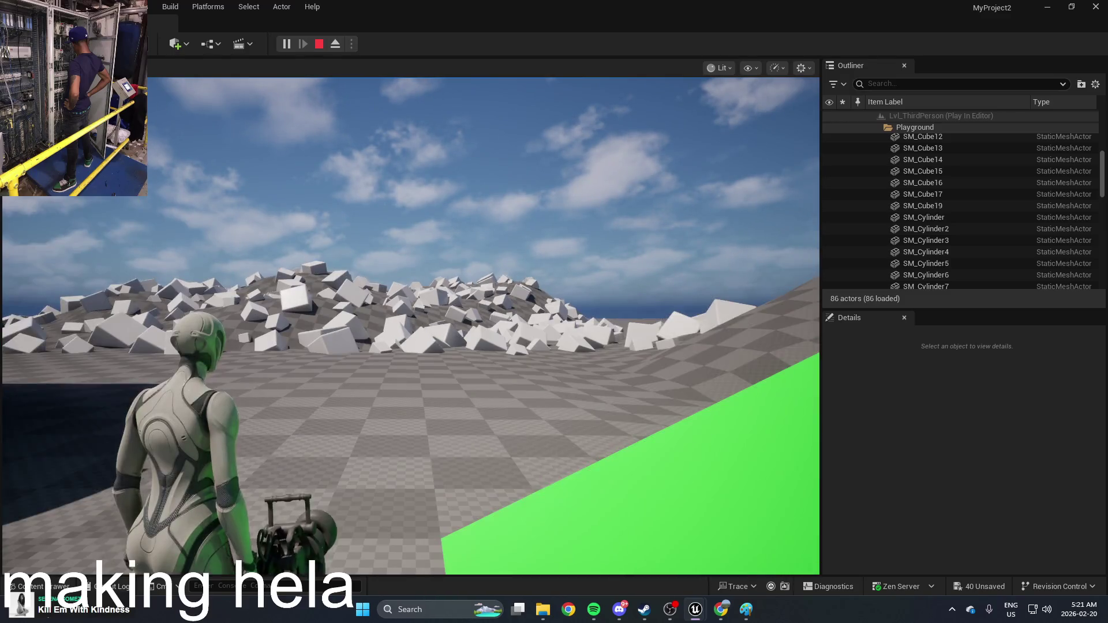
{"action": "key", "text": "Escape"}
{"action": "key", "text": "ctrl+space"}
Open BP_ThirdPersonCharacter and pan to the SpawnActor and Get Forward Vector nodes
{"action": "double_click", "coordinate": [355, 381]}
{"action": "mouse_move", "coordinate": [514, 384]}
{"action": "left_mouse_down"}
{"action": "mouse_move", "coordinate": [461, 393]}
{"action": "mouse_move", "coordinate": [414, 380]}
{"action": "mouse_move", "coordinate": [324, 310]}
{"action": "left_mouse_up"}
{"action": "scroll", "coordinate": [438, 386], "scroll_direction": "down", "scroll_amount": 1}
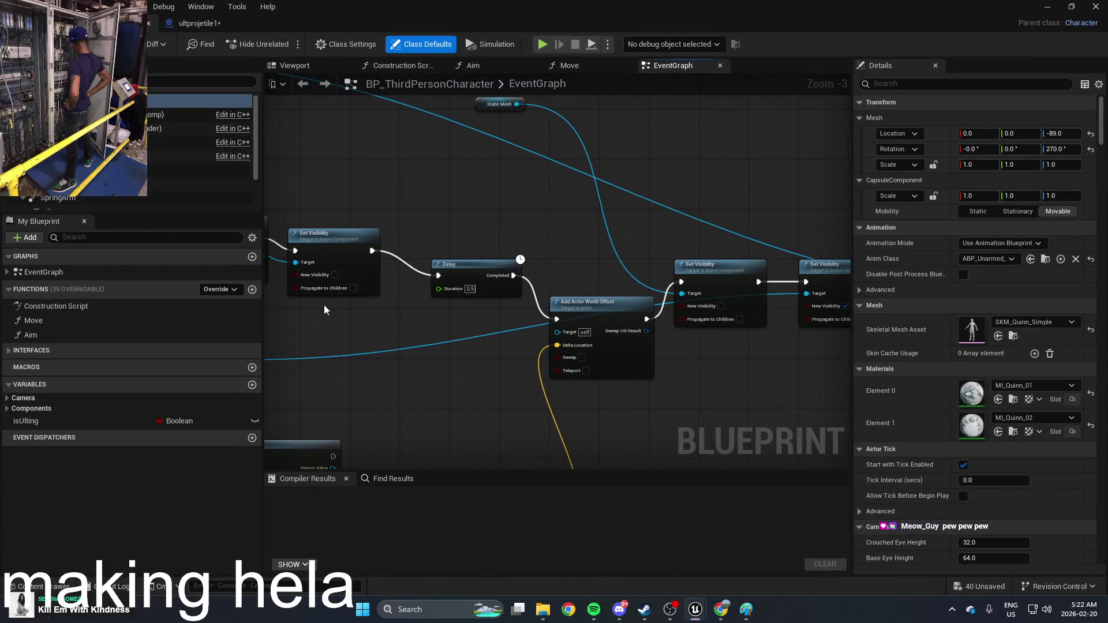
{"action": "scroll", "coordinate": [554, 400], "scroll_direction": "up", "scroll_amount": 1}
{"action": "mouse_move", "coordinate": [476, 278]}
{"action": "left_mouse_down"}
{"action": "mouse_move", "coordinate": [533, 221]}
{"action": "mouse_move", "coordinate": [461, 299]}
{"action": "mouse_move", "coordinate": [519, 286]}
{"action": "left_mouse_up"}
Change the forward-vector multiplier from 400 to 800, compile, and start a playtest
{"action": "left_click", "coordinate": [469, 344]}
{"action": "type", "text": "800"}
{"action": "key", "text": "Return"}
{"action": "key", "text": "F7"}
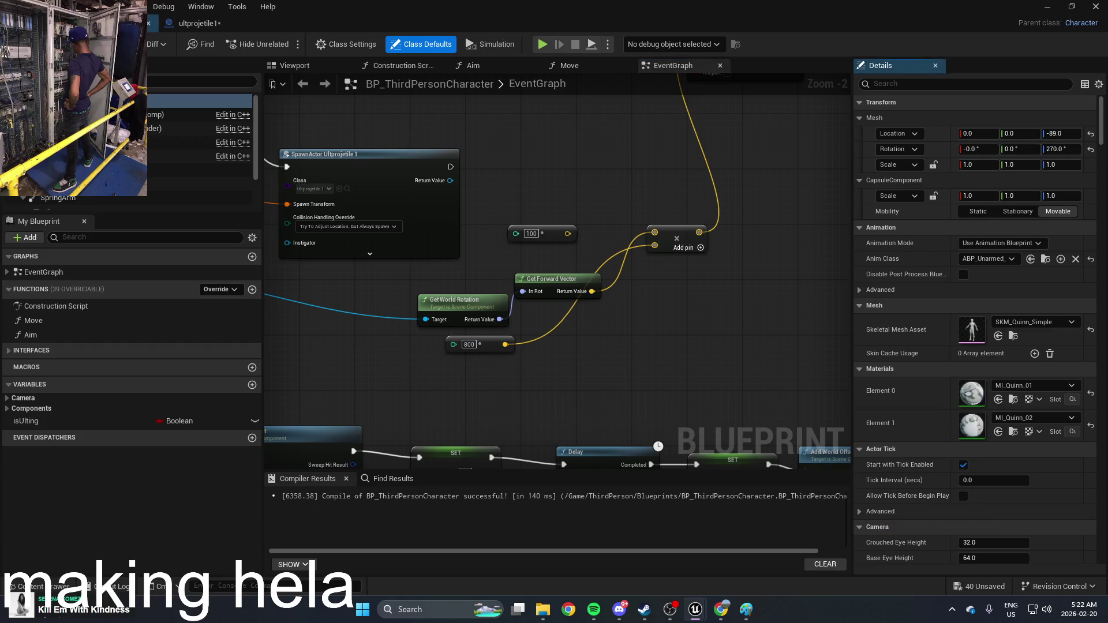
{"action": "left_click", "coordinate": [1048, 8]}
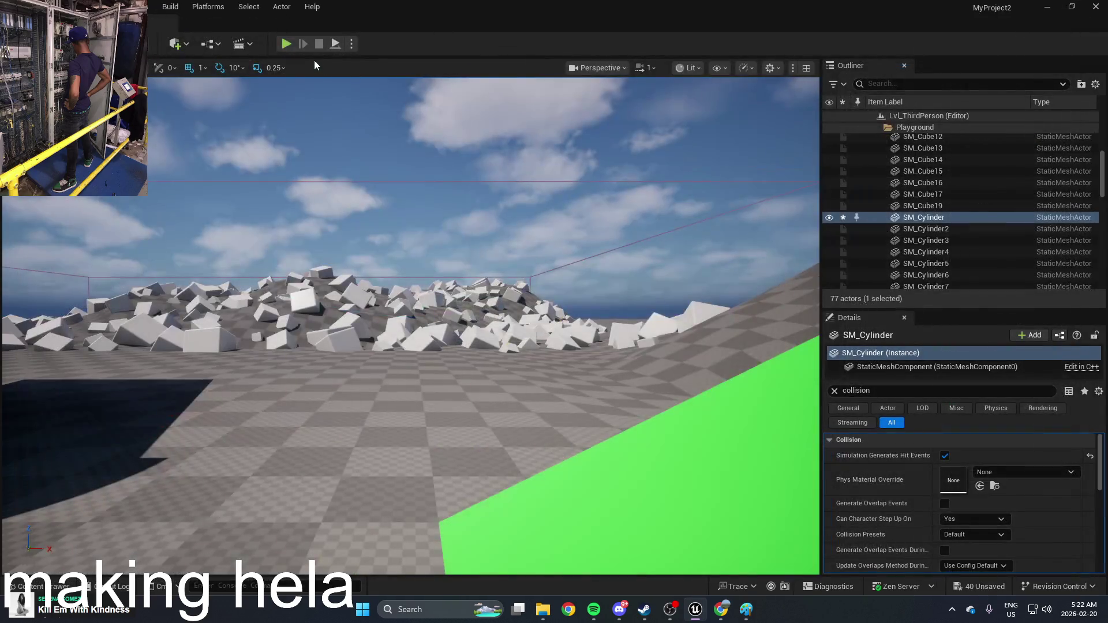
{"action": "left_click", "coordinate": [287, 45]}
Walk the character forward through the level, then stop and select BP_ThirdPersonCharacter in the Content Drawer
{"action": "key", "text": "w"}
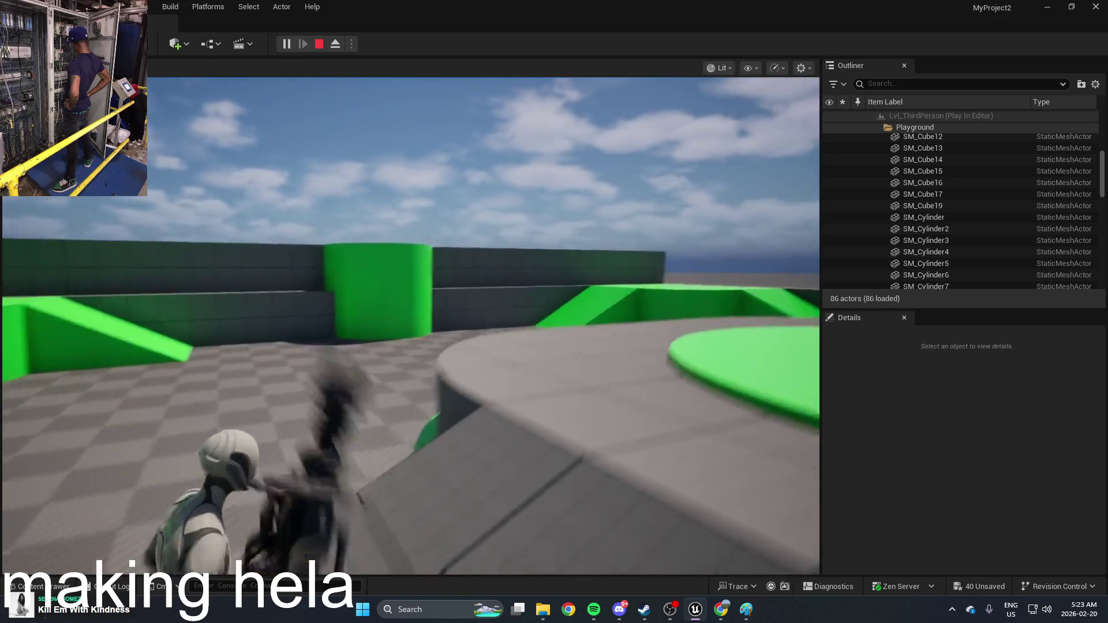
{"action": "key", "text": "Escape"}
{"action": "key", "text": "ctrl+space"}
{"action": "left_click", "coordinate": [347, 404]}
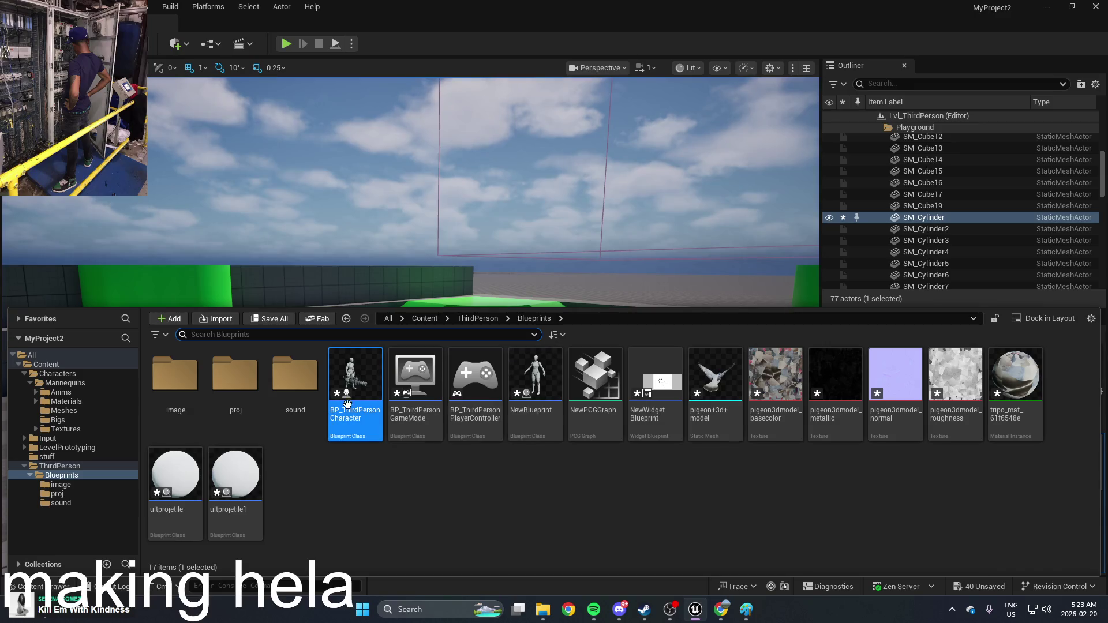
Open BP_ThirdPersonCharacter's Viewport and frame the Camera component
{"action": "double_click", "coordinate": [347, 404]}
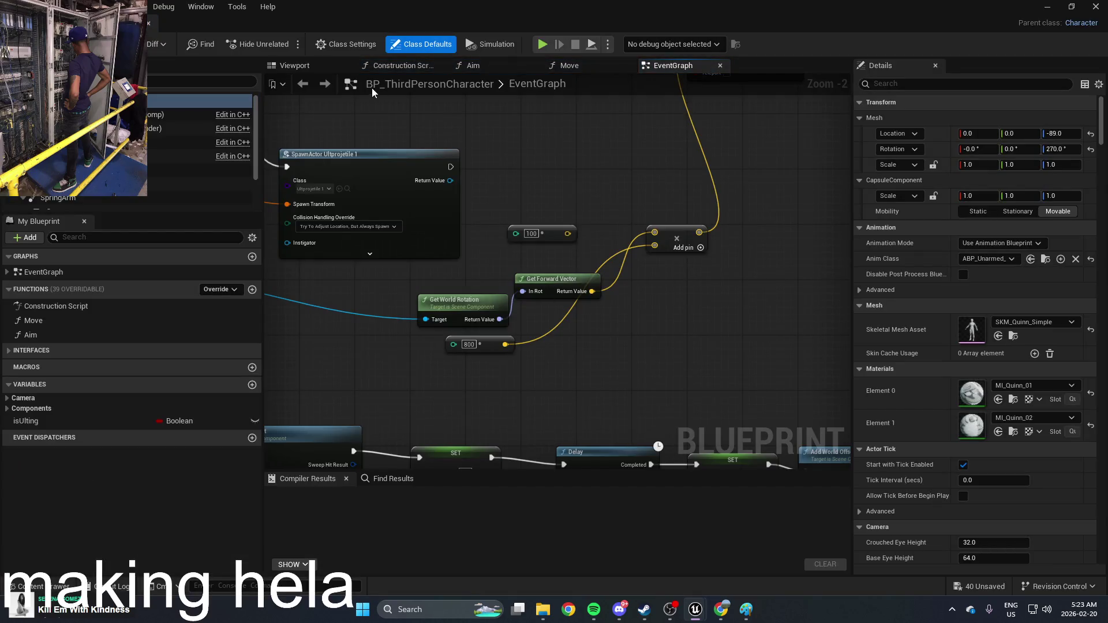
{"action": "left_click", "coordinate": [323, 66]}
{"action": "left_click_drag", "start_coordinate": [535, 199], "coordinate": [538, 199]}
{"action": "left_click", "coordinate": [658, 212]}
{"action": "key", "text": "f"}
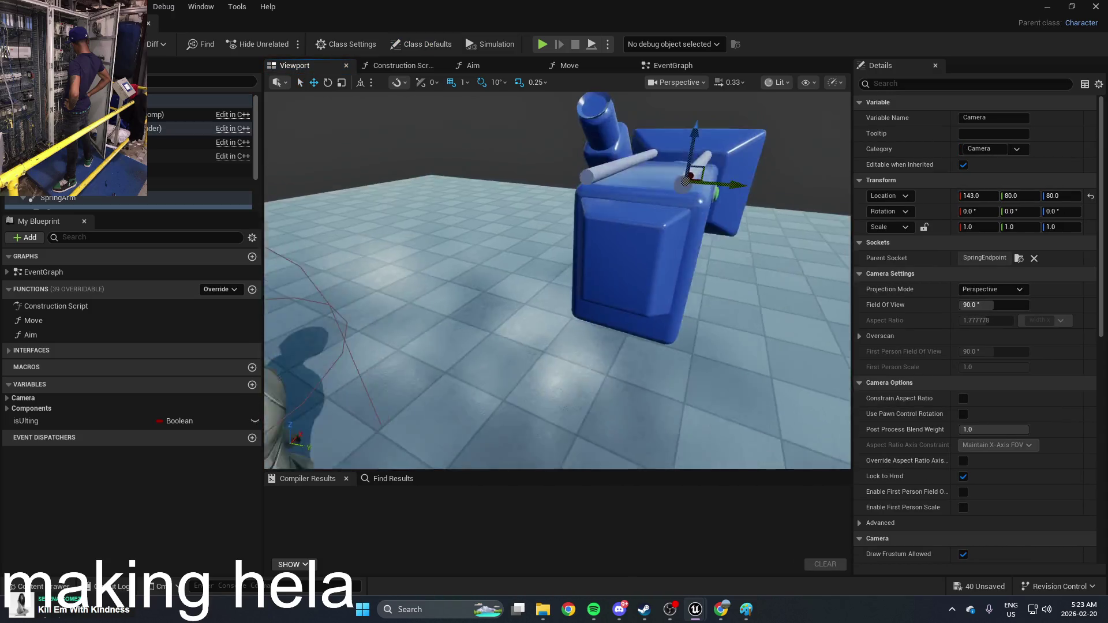
{"action": "scroll", "coordinate": [639, 215], "scroll_direction": "down", "scroll_amount": 5}
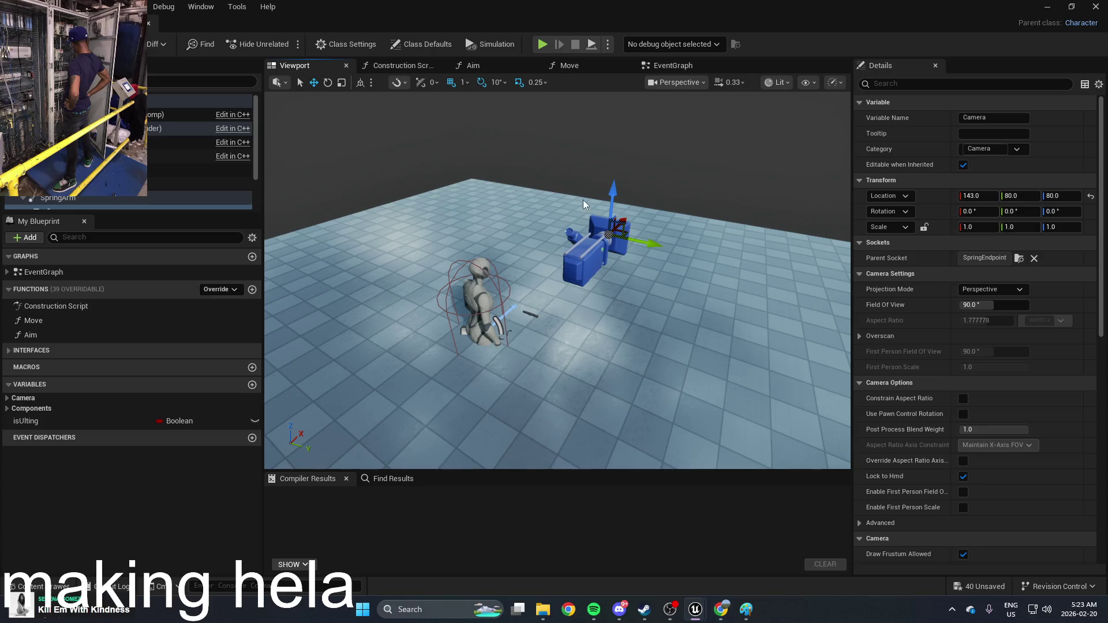
{"action": "scroll", "coordinate": [165, 152], "scroll_direction": "down", "scroll_amount": 1}
Drag the camera close behind the character to Location X 9.0, compile, and minimize the editor
{"action": "left_click", "coordinate": [173, 183]}
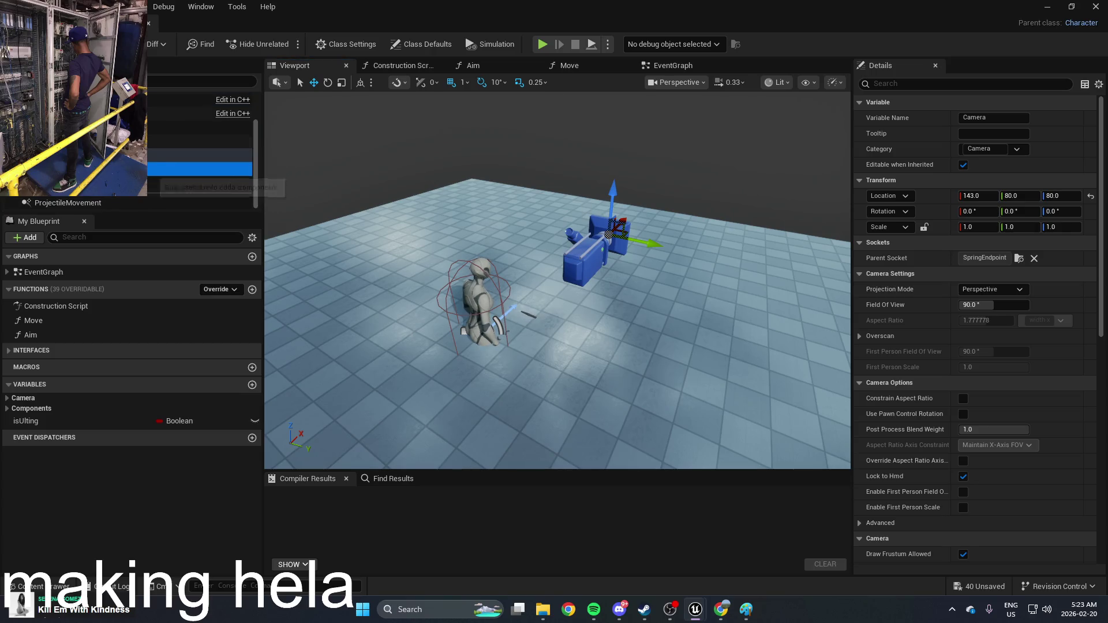
{"action": "left_click", "coordinate": [173, 169]}
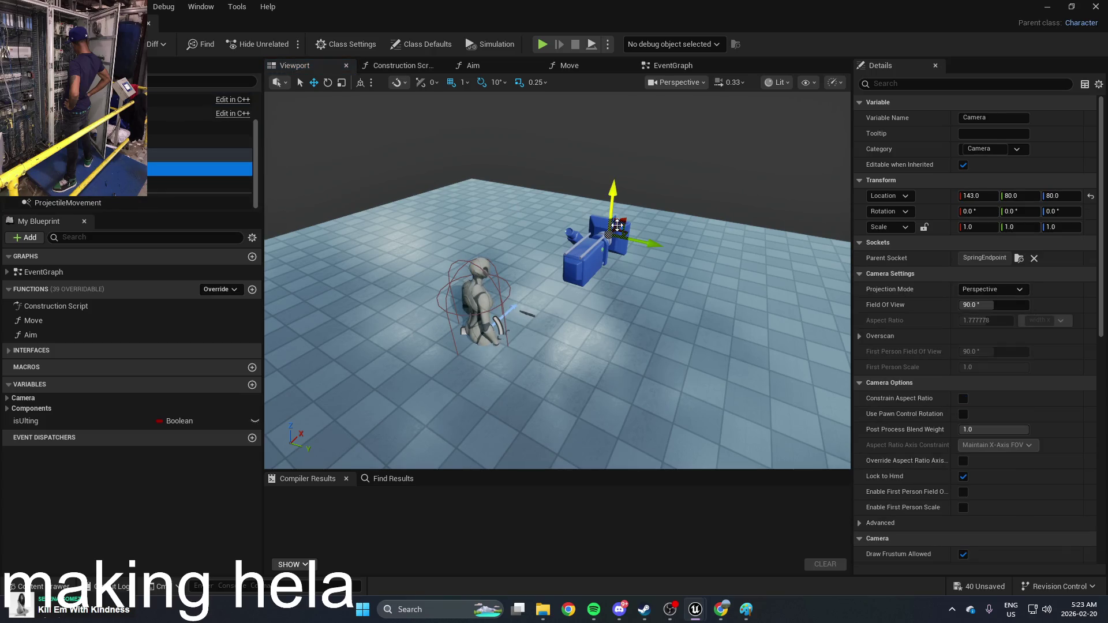
{"action": "left_click_drag", "start_coordinate": [623, 220], "coordinate": [558, 258]}
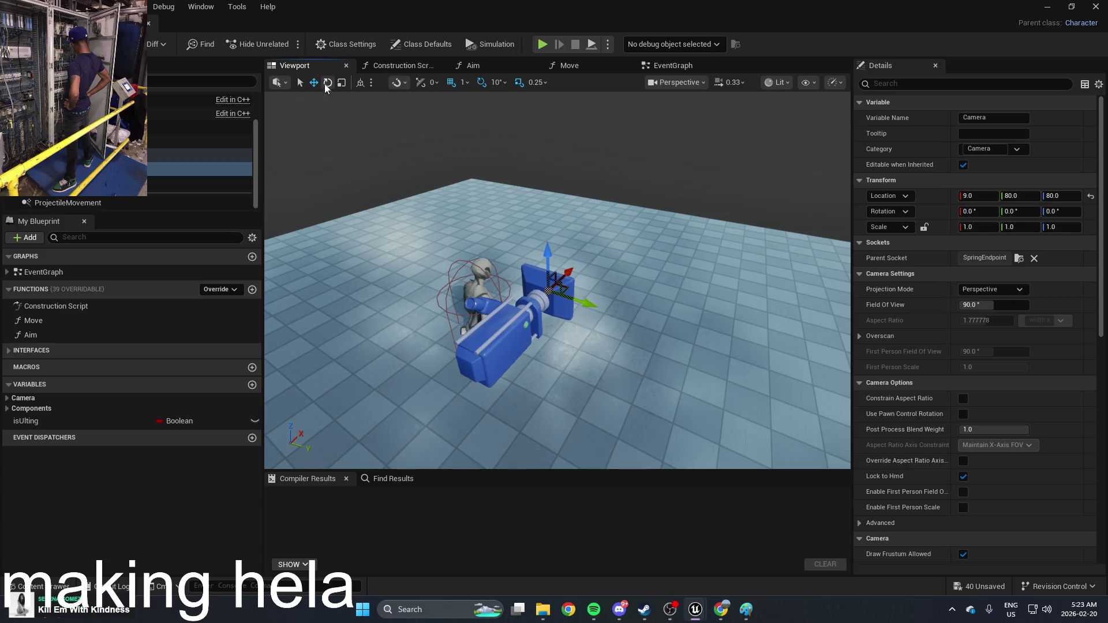
{"action": "key", "text": "F7"}
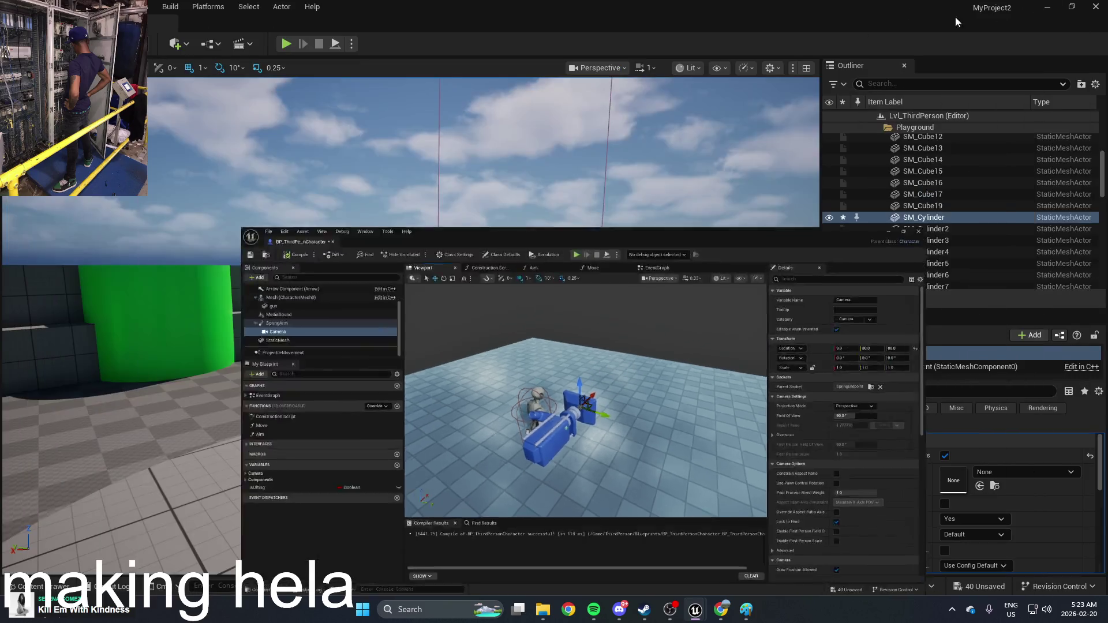
{"action": "key", "text": "super+Down"}
{"action": "left_click", "coordinate": [286, 45]}
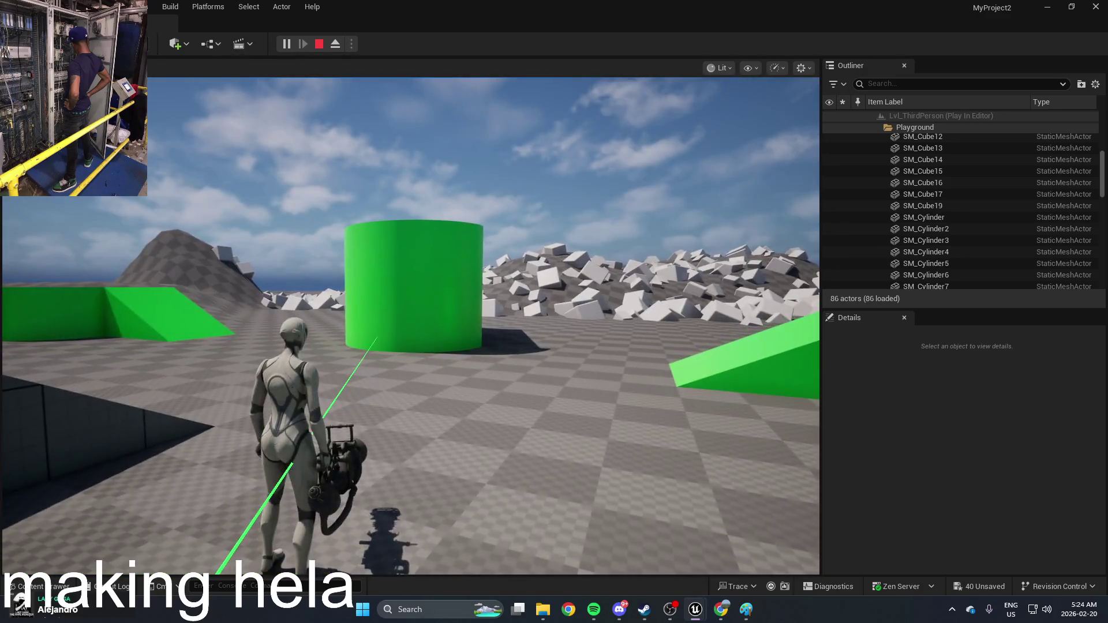
{"action": "key", "text": "Escape"}
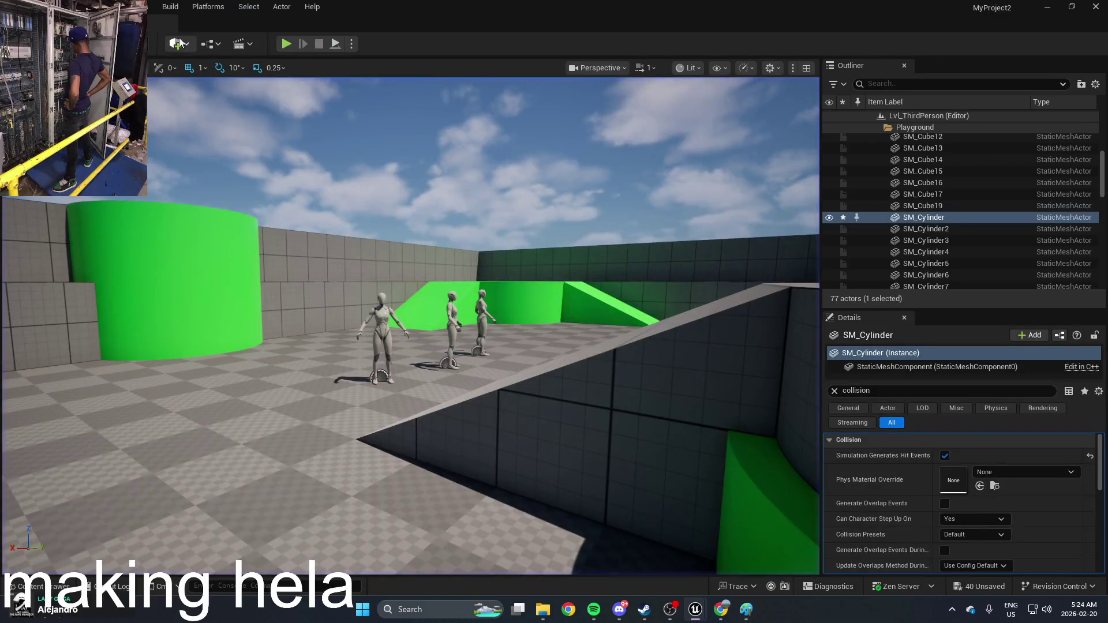
{"action": "left_click", "coordinate": [286, 45]}
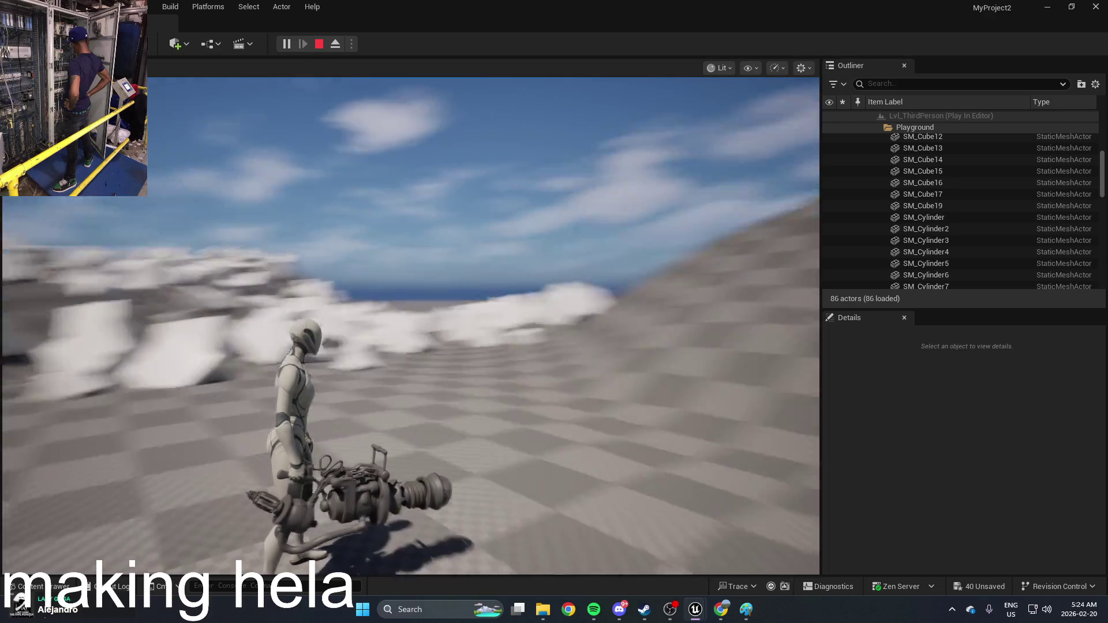
{"action": "key", "text": "w"}
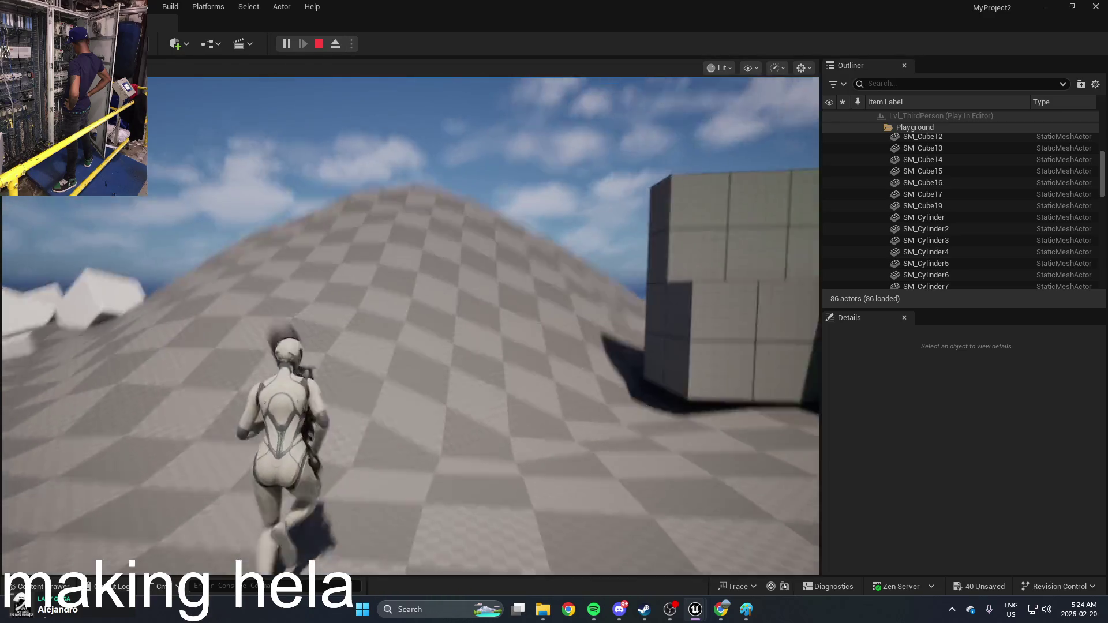
{"action": "key", "text": "w"}
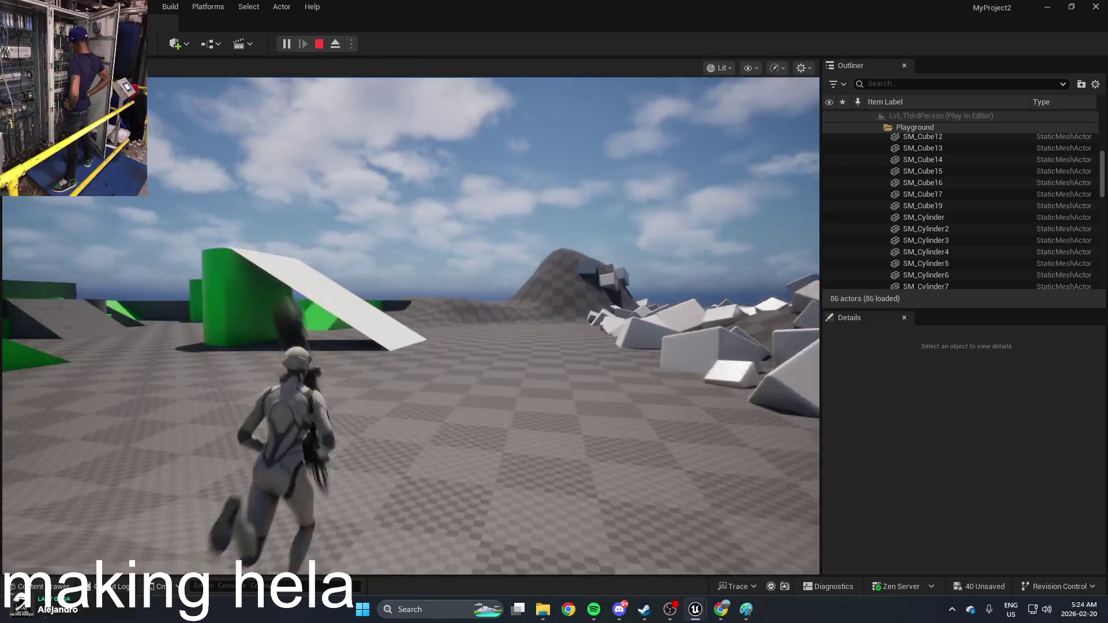
{"action": "key", "text": "w"}
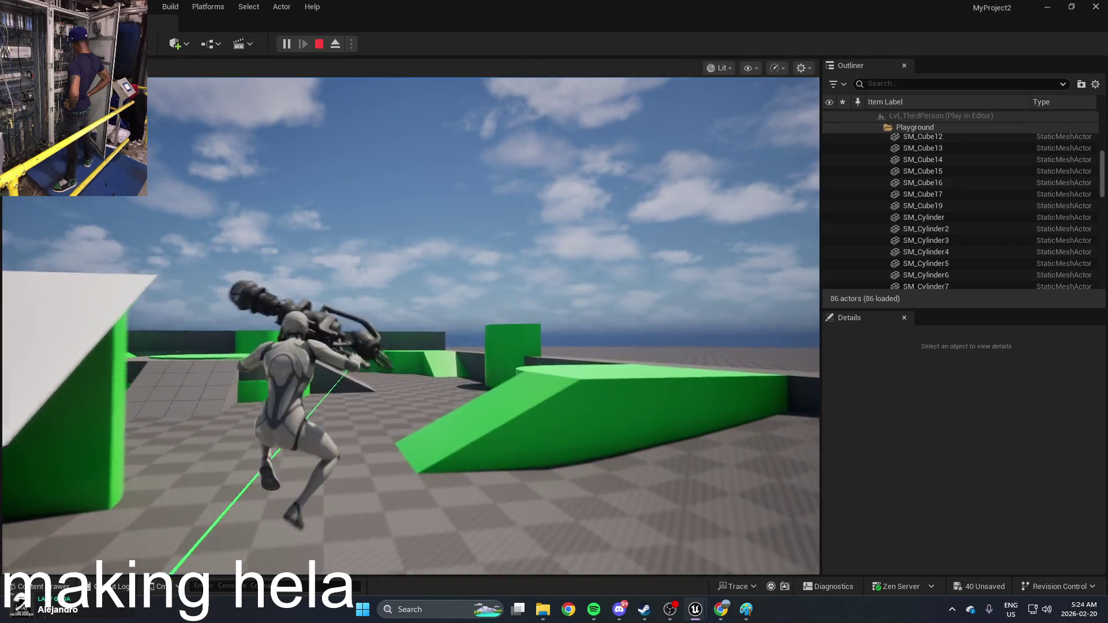
{"action": "key", "text": "alt+Tab"}
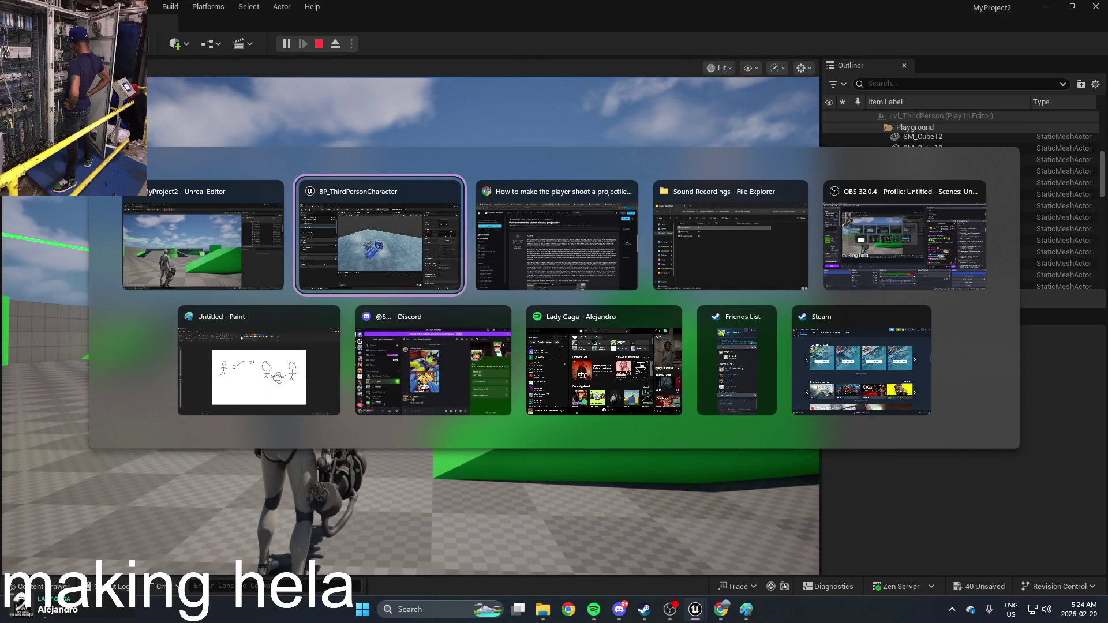
{"action": "key", "text": "Tab"}
{"action": "key", "text": "Tab"}
{"action": "key", "text": "Tab"}
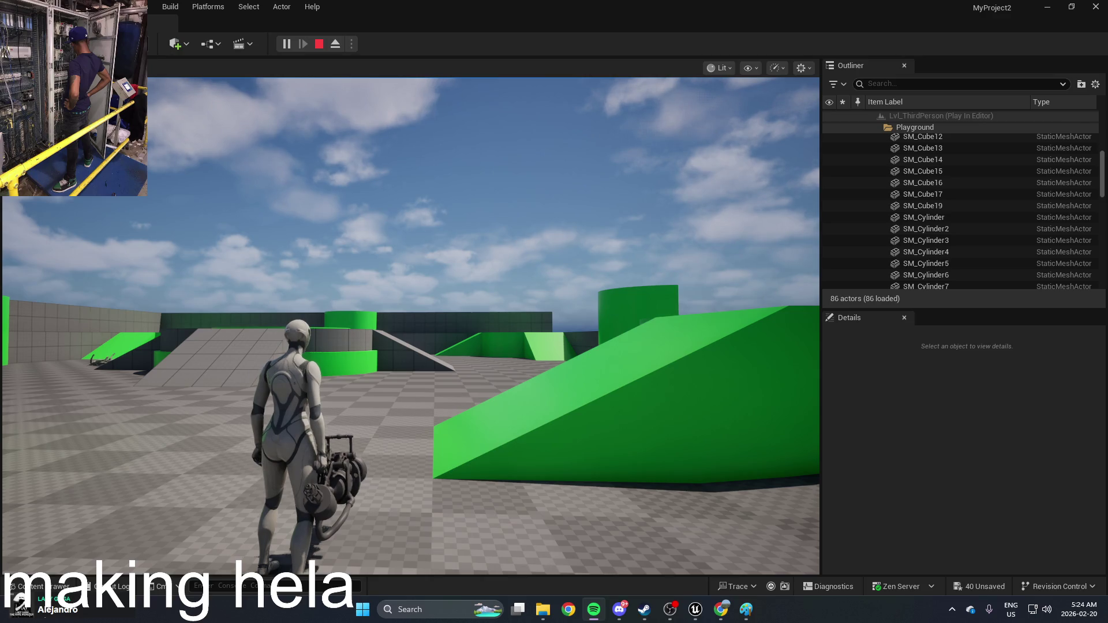
{"action": "left_click", "coordinate": [750, 277]}
{"action": "key", "text": "w"}
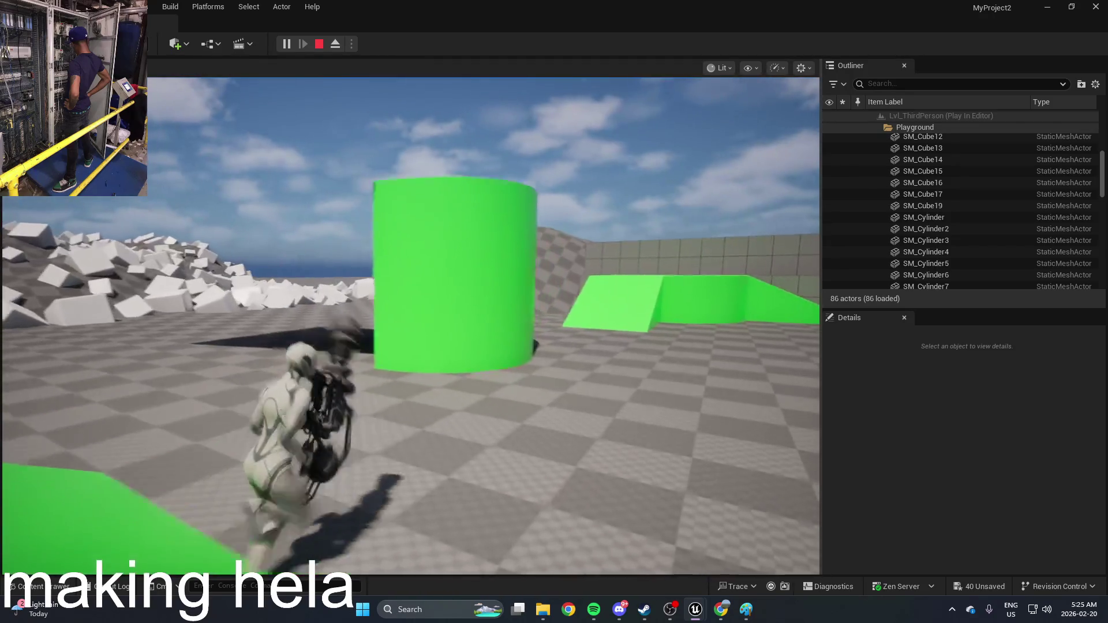
{"action": "key", "text": "Escape"}
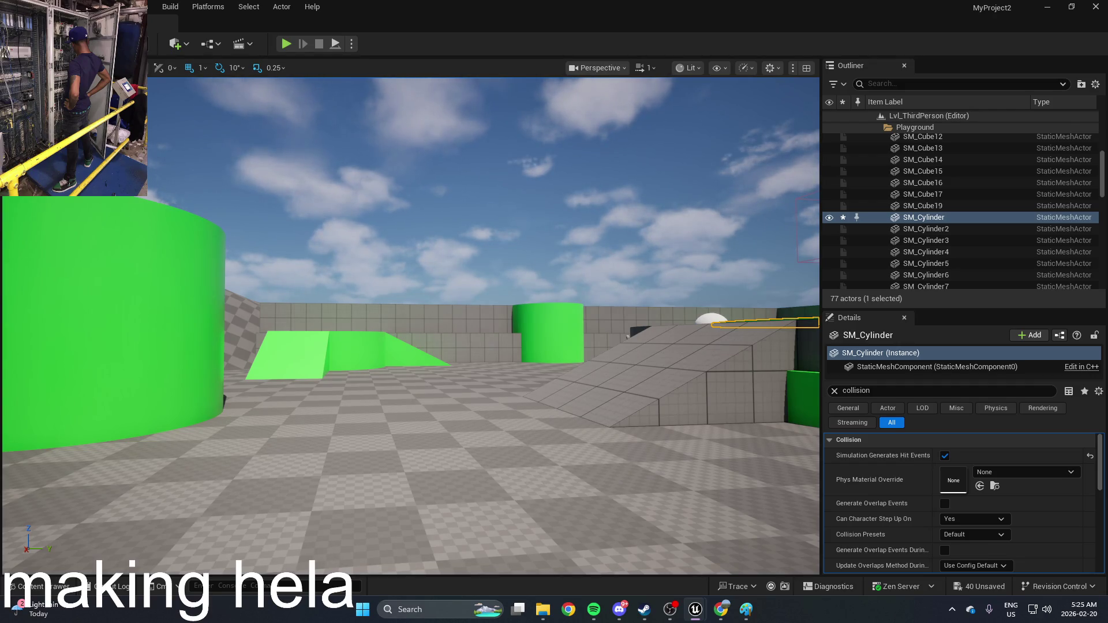
Switch back to Unreal Engine and start Play In Editor with the third-person character
{"action": "key", "text": "alt+Tab"}
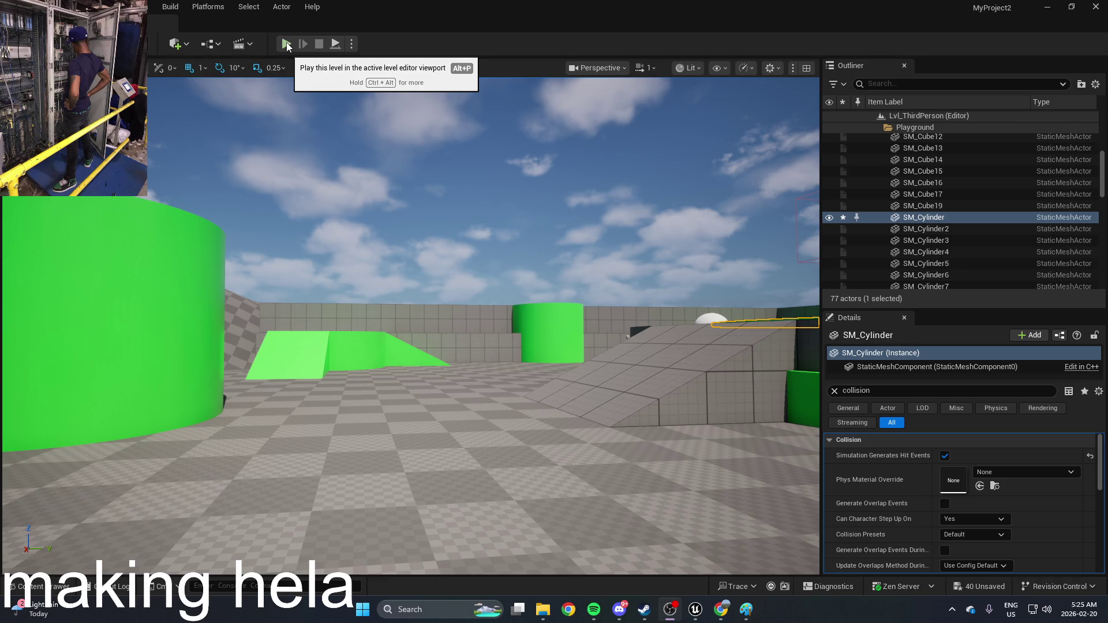
{"action": "left_click", "coordinate": [285, 44]}
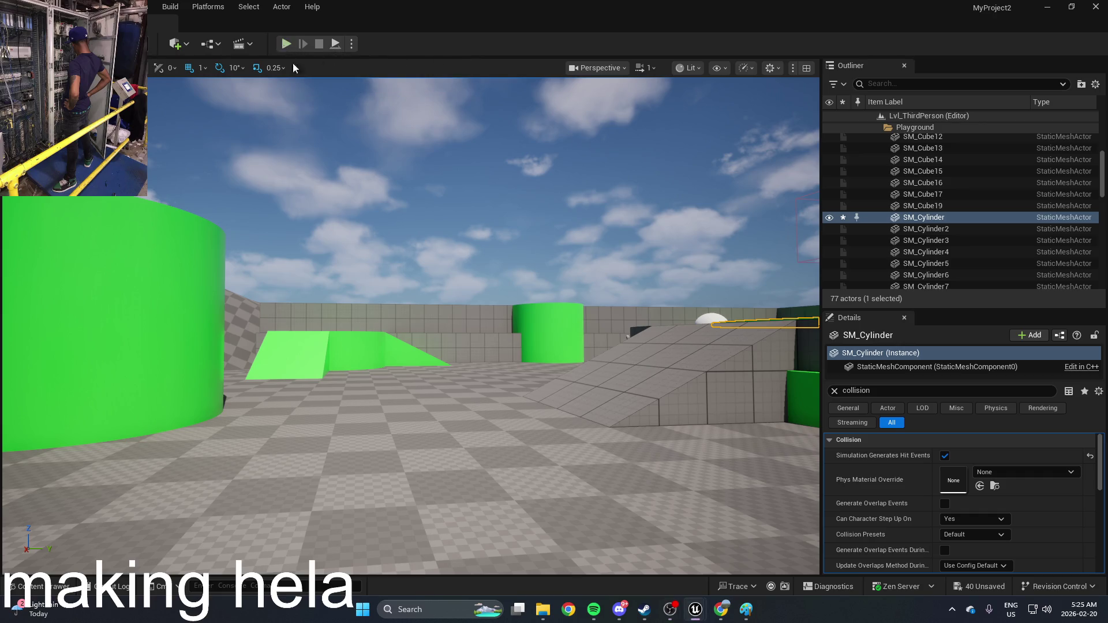
Run the character toward the mannequins and fire spheres, knocking one down
{"action": "key", "text": "w"}
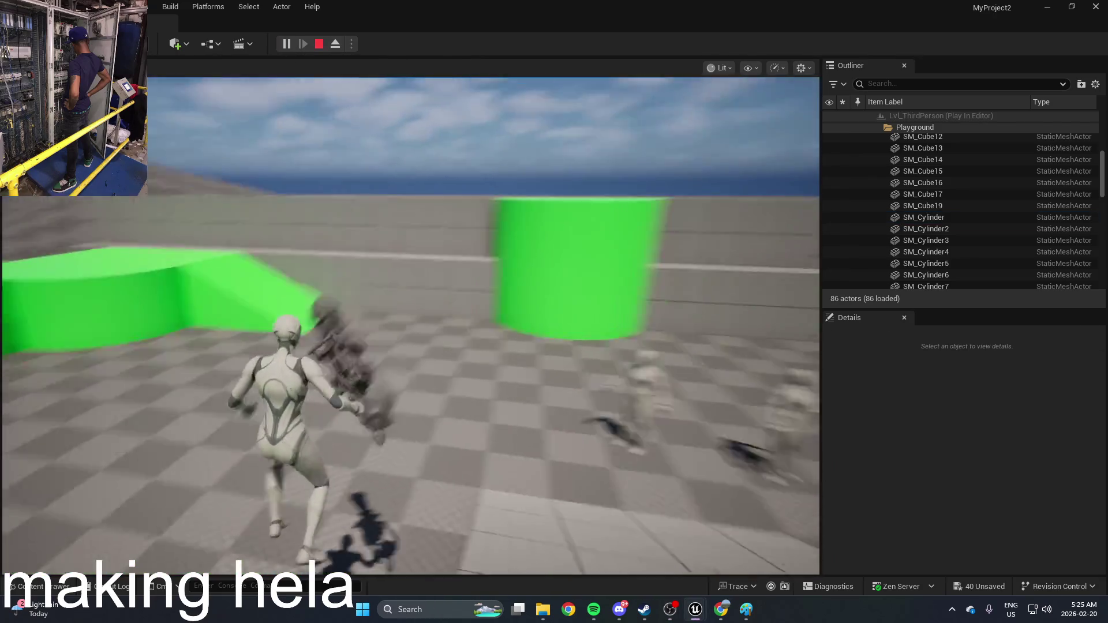
{"action": "key", "text": "w"}
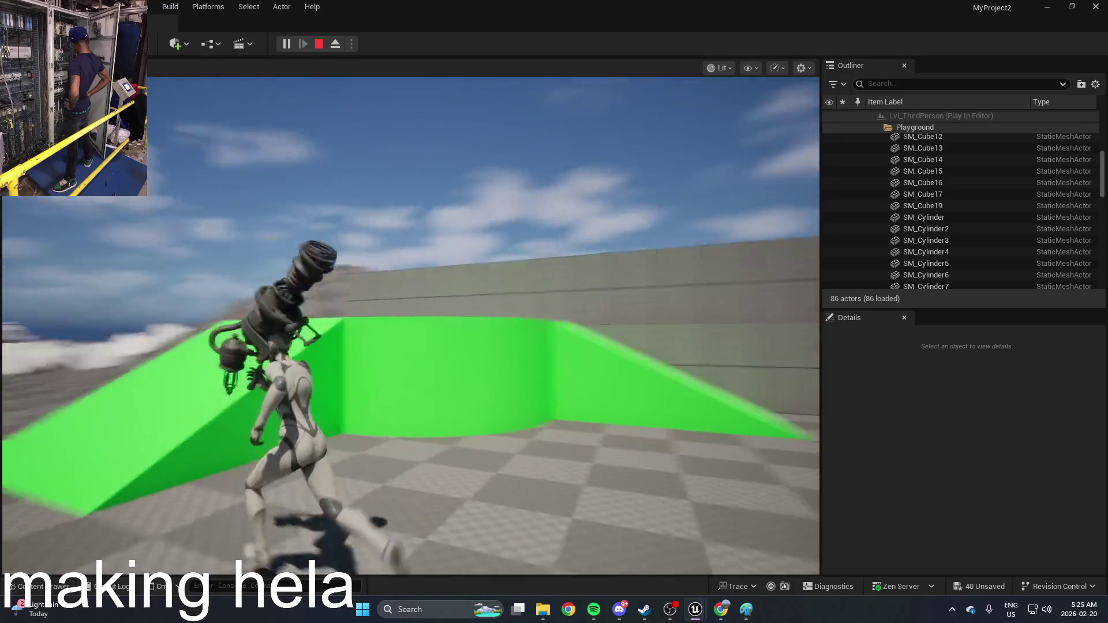
{"action": "key", "text": "w"}
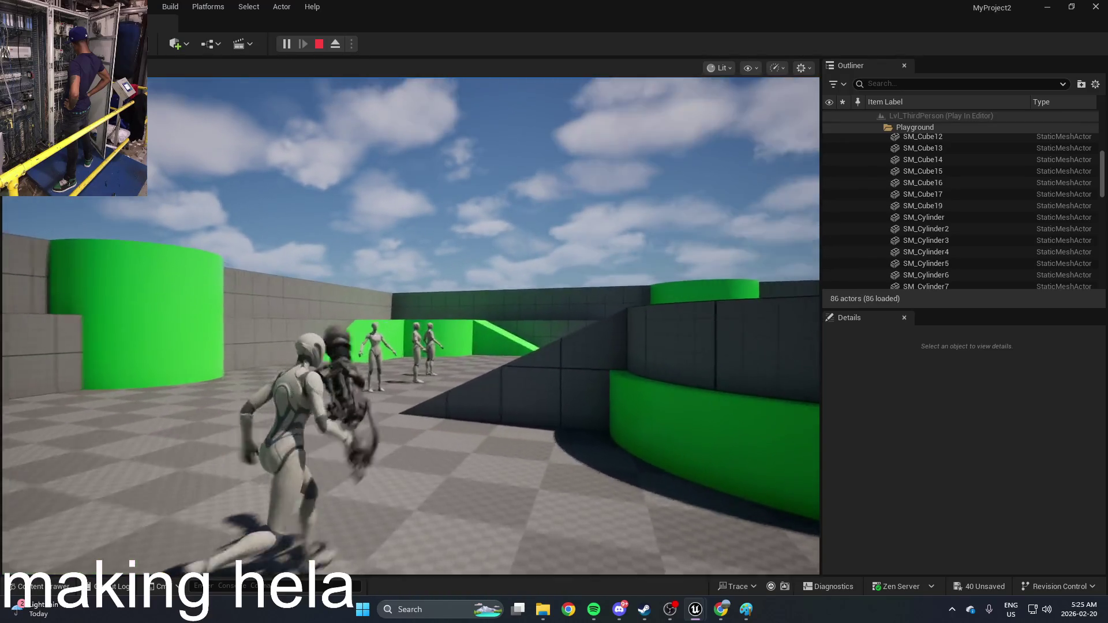
{"action": "key", "text": "w"}
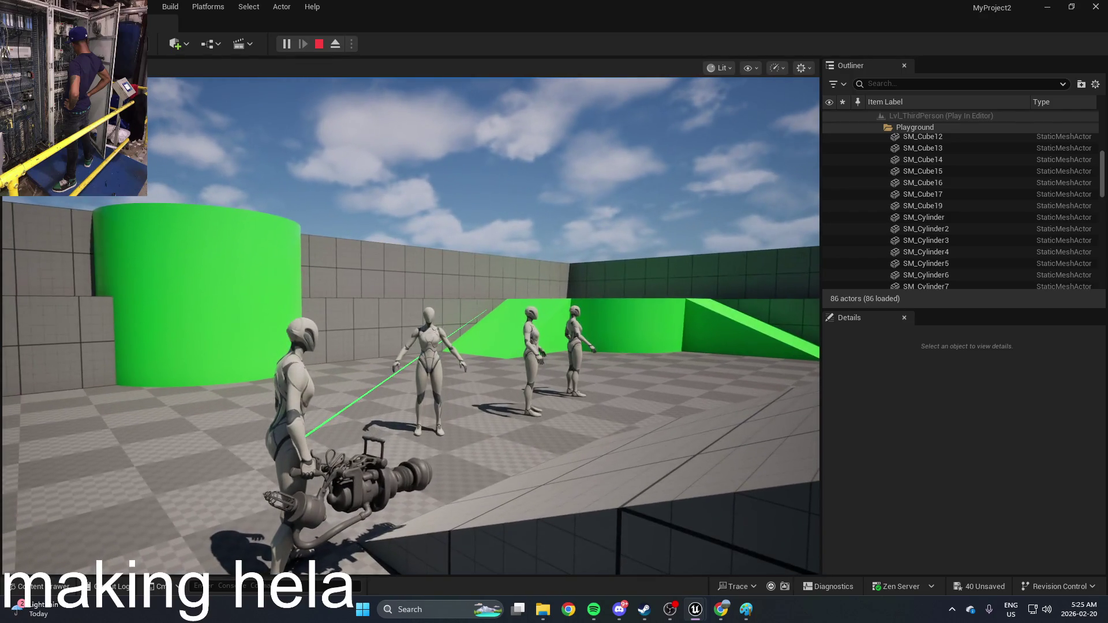
{"action": "key", "text": "w"}
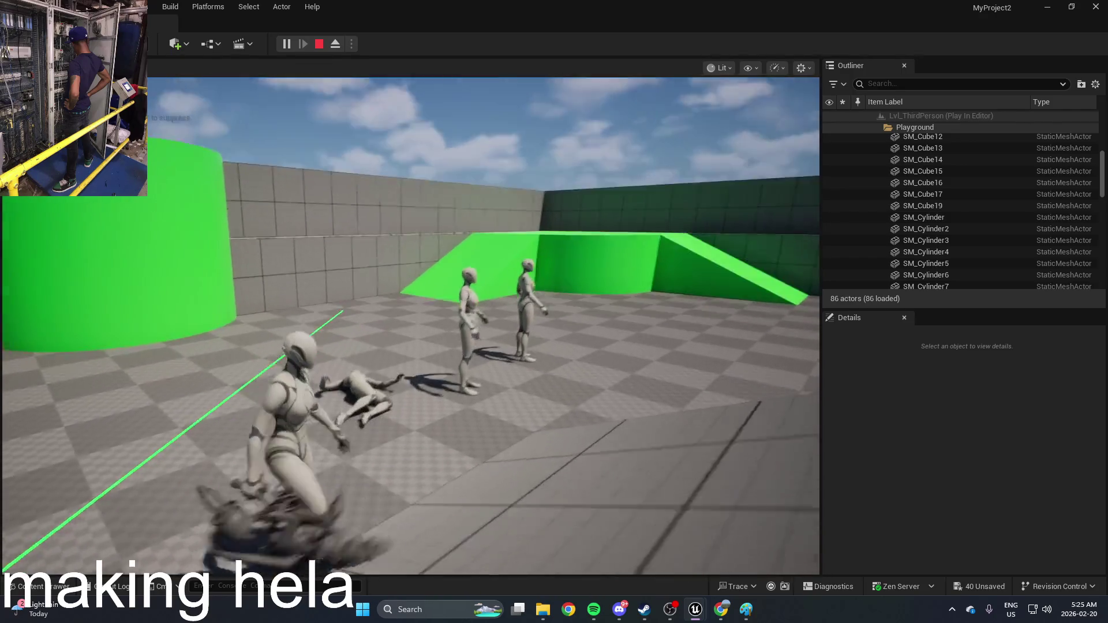
{"action": "key", "text": "w"}
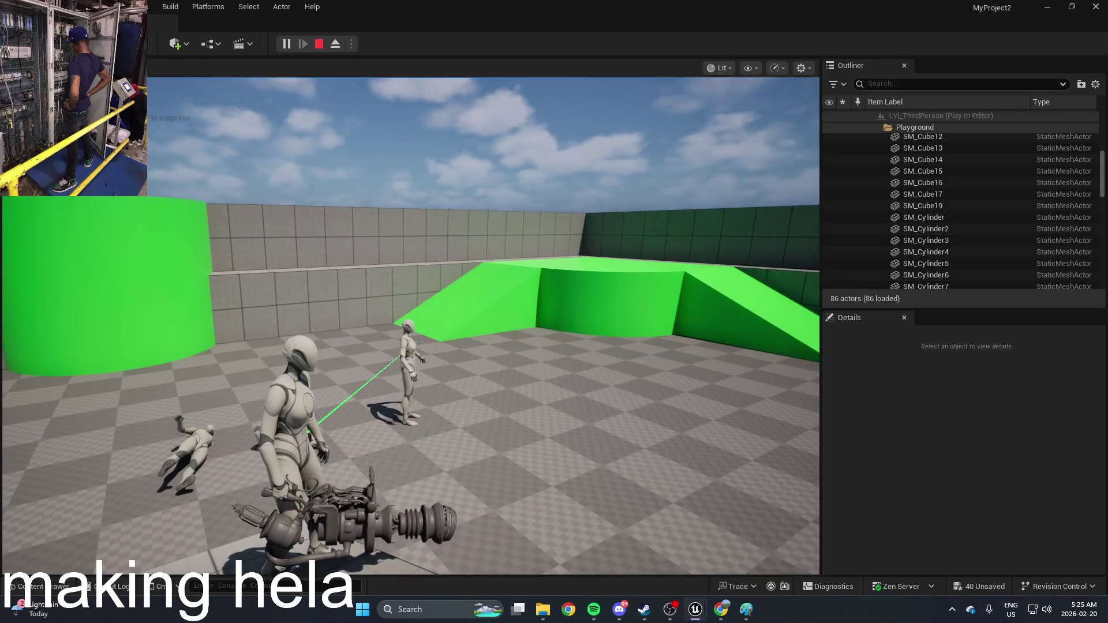
{"action": "key", "text": "w"}
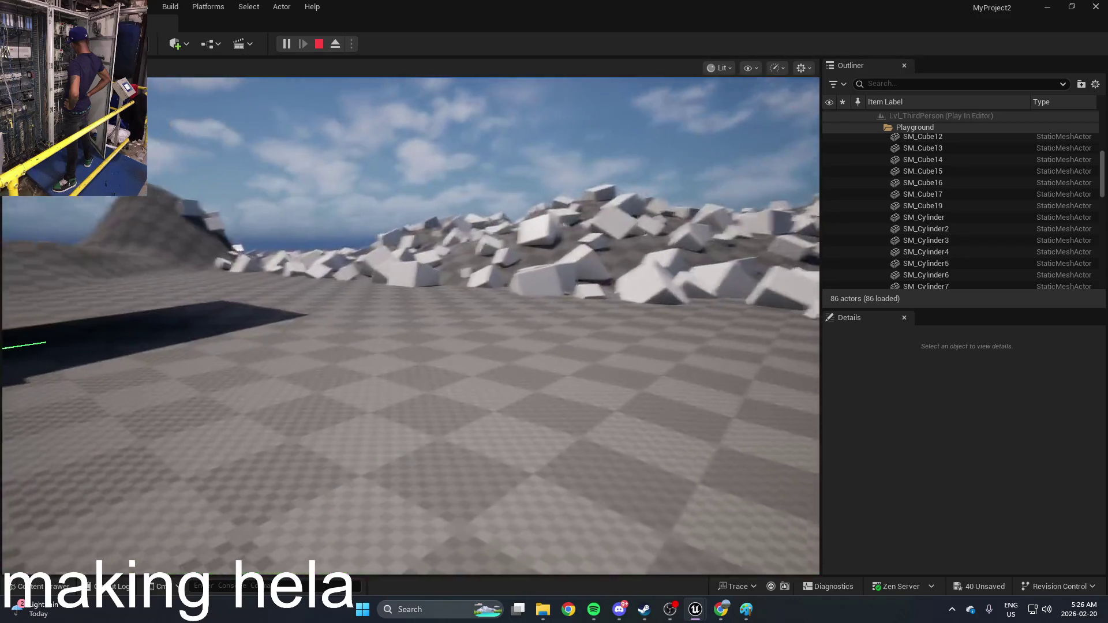
{"action": "key", "text": "alt+Tab"}
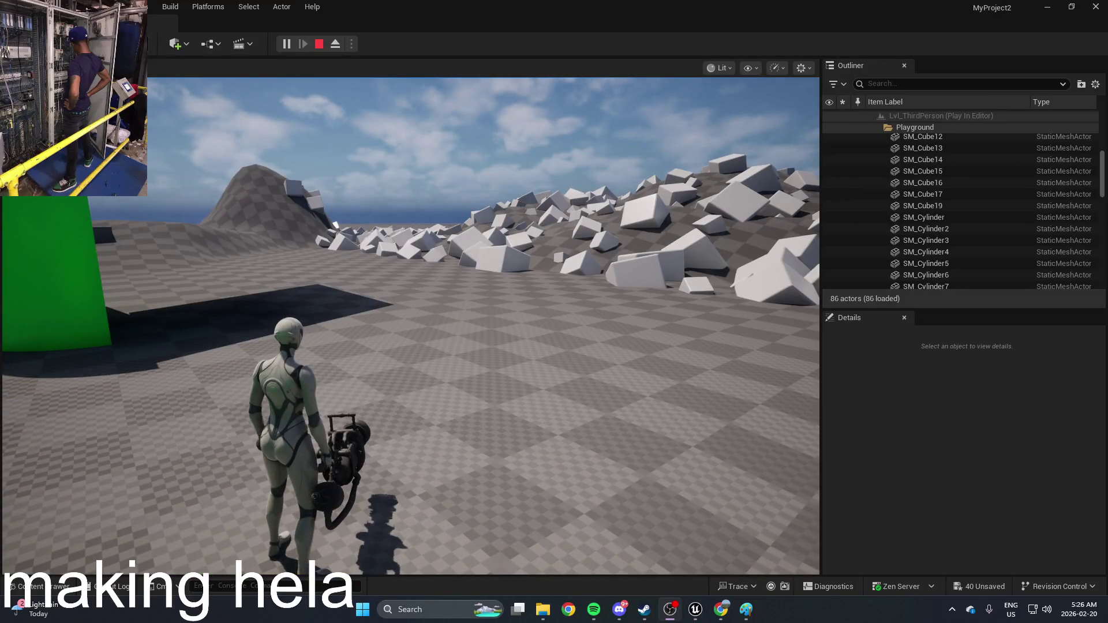